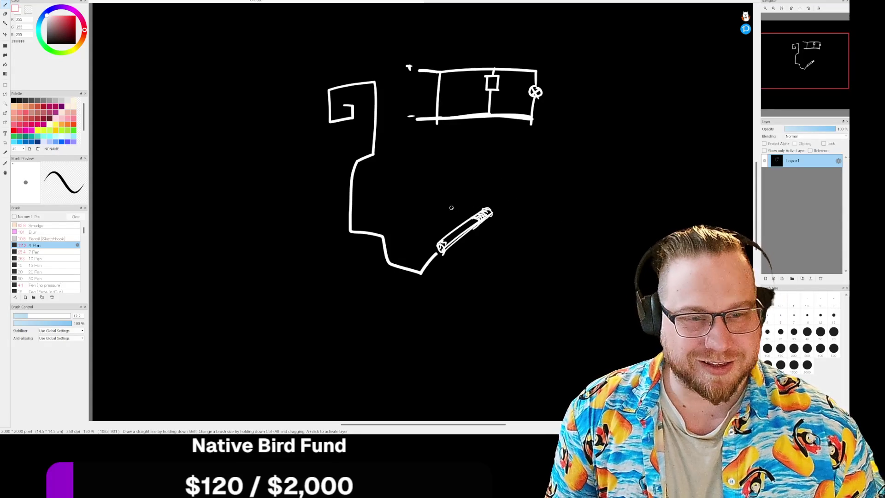
Step: Draw the cat's mouth curve, whiskers on both sides, and nose in white
mouse_move(446, 202)
mouse_down()
mouse_move(516, 220)
mouse_move(538, 212)
mouse_move(532, 191)
mouse_move(562, 188)
mouse_up()
drag(510, 201, 561, 199)
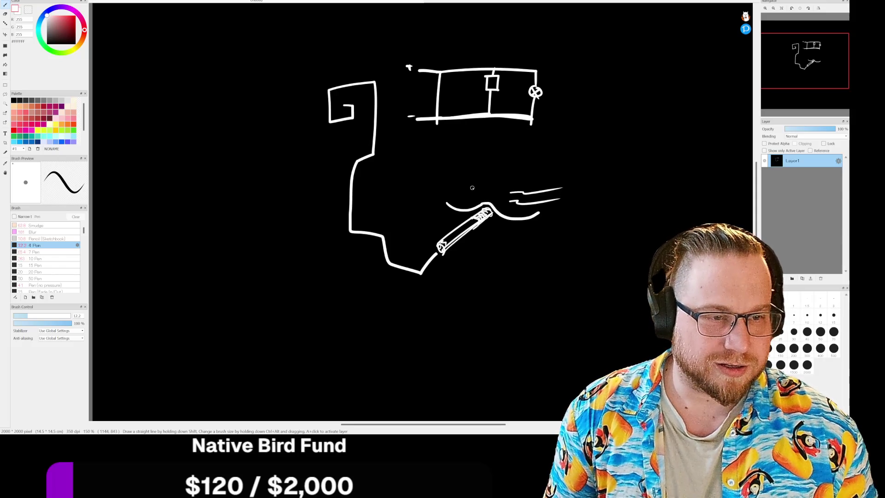
mouse_move(433, 164)
mouse_down()
mouse_move(473, 188)
mouse_move(471, 196)
mouse_up()
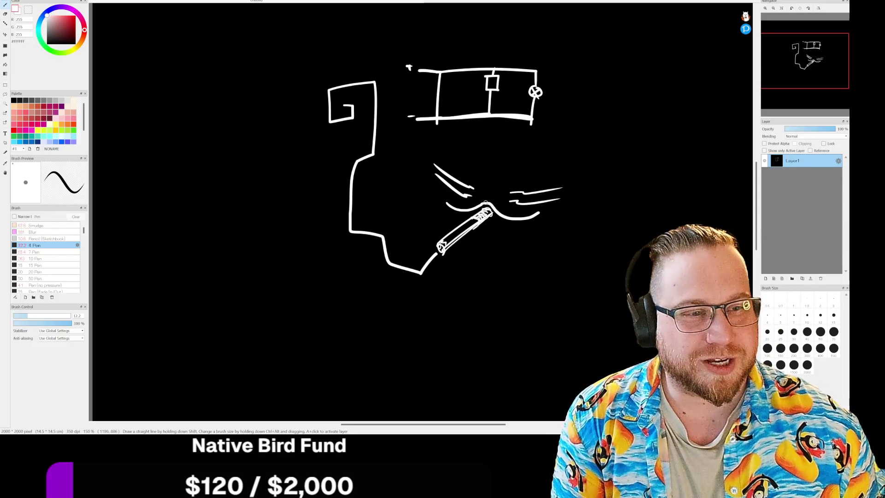
drag(486, 203, 489, 189)
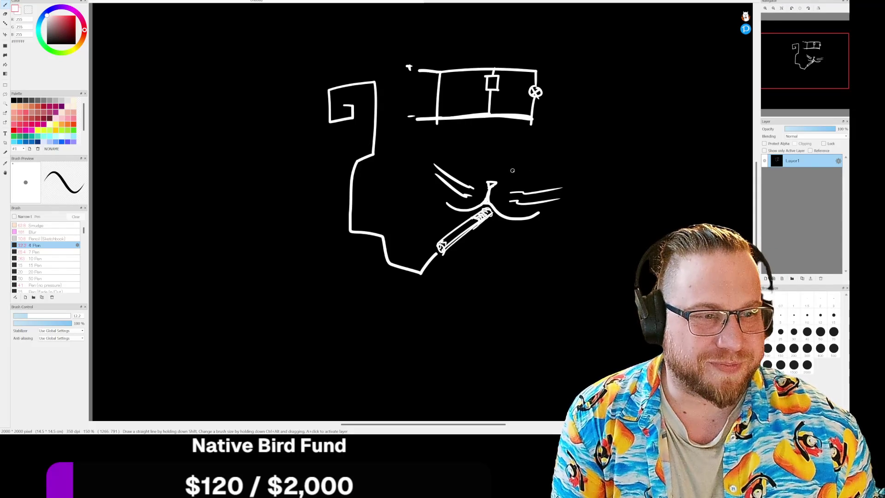
Step: Draw two eye strokes, undo the bad one, and mirror the canvas view horizontally
mouse_move(514, 165)
mouse_down()
mouse_move(510, 158)
mouse_move(542, 150)
mouse_up()
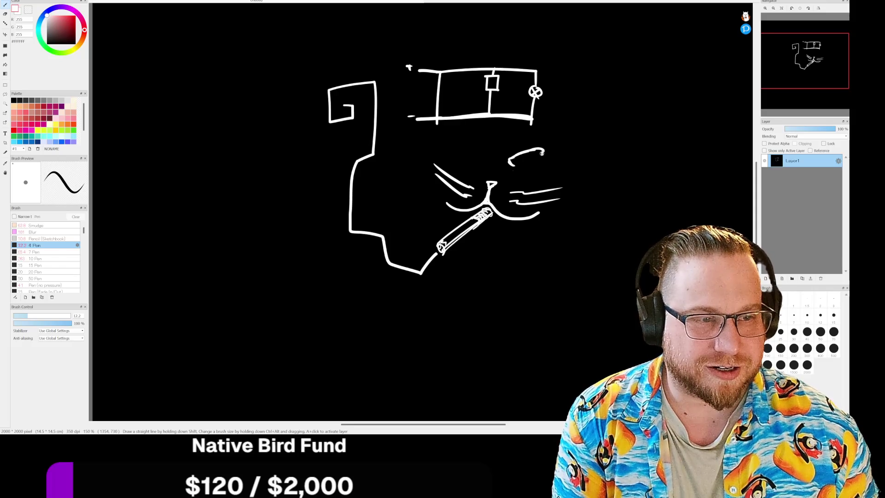
mouse_move(477, 161)
mouse_down()
mouse_move(457, 141)
mouse_move(480, 147)
mouse_up()
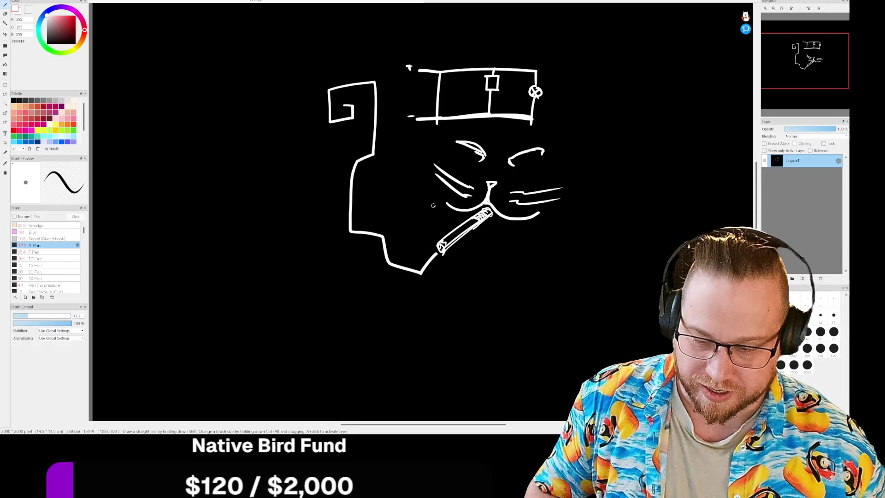
key(ctrl+z)
key(ctrl+z)
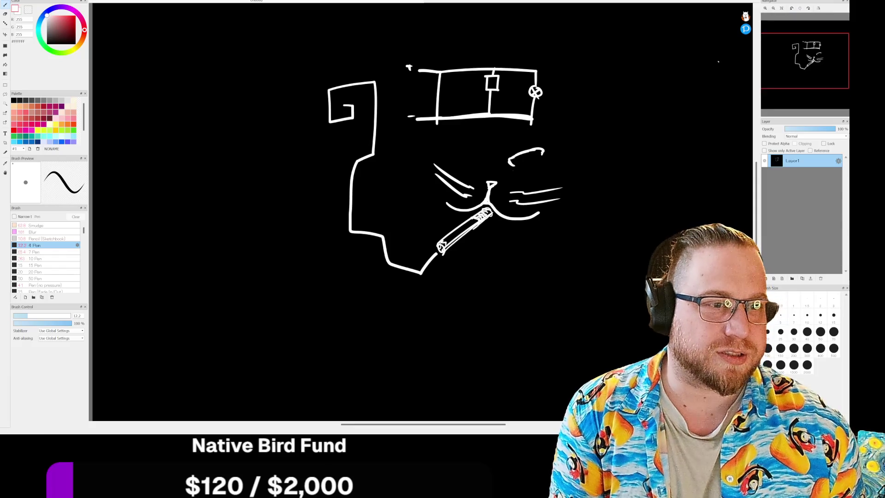
click(818, 9)
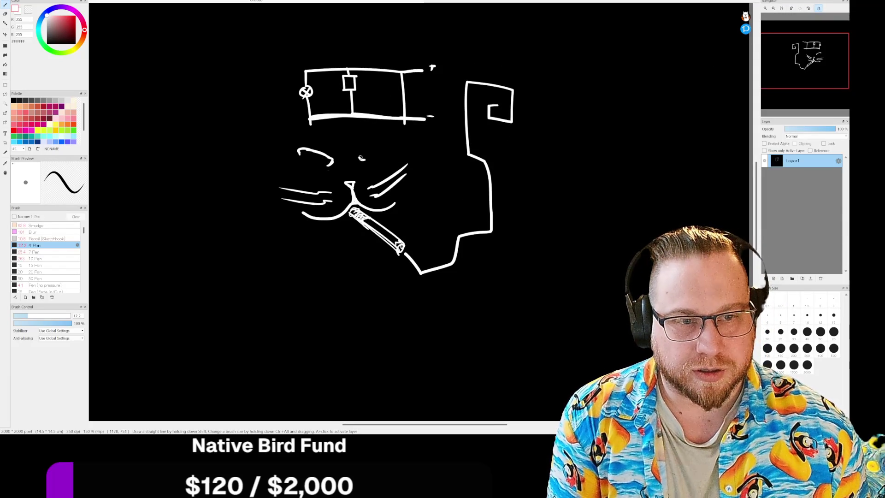
Step: Draw the second angled eye and pupils in both eyes, then flip the view back
mouse_move(371, 143)
mouse_down()
mouse_move(364, 159)
mouse_move(375, 138)
mouse_up()
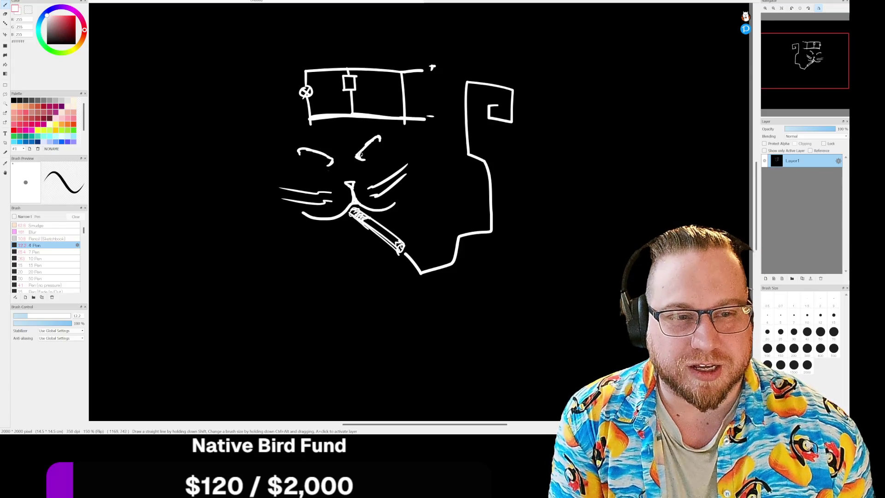
drag(362, 152, 368, 147)
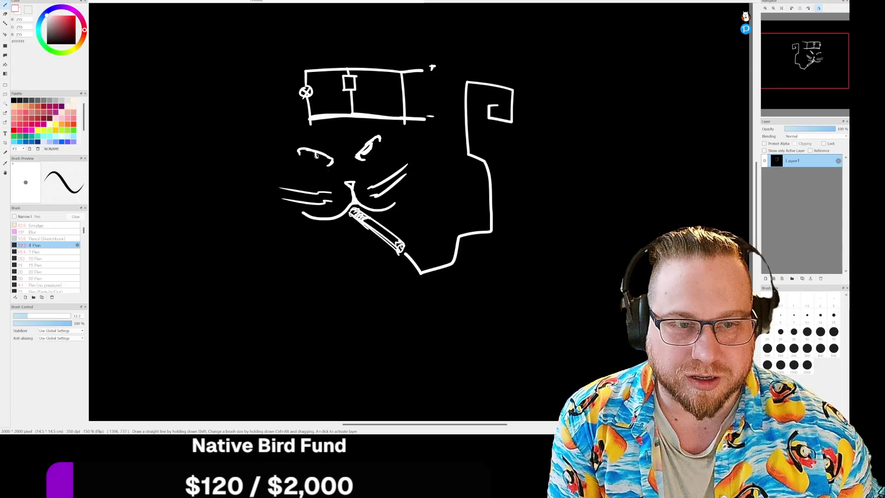
drag(316, 154, 327, 159)
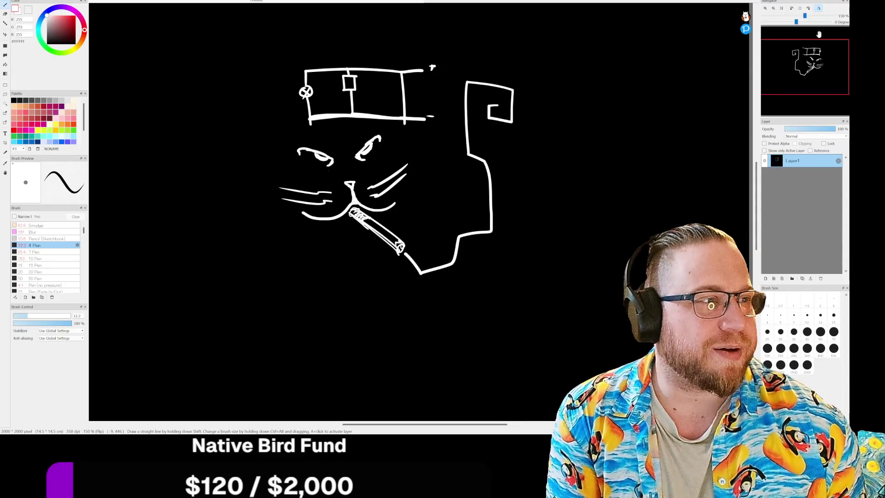
click(818, 8)
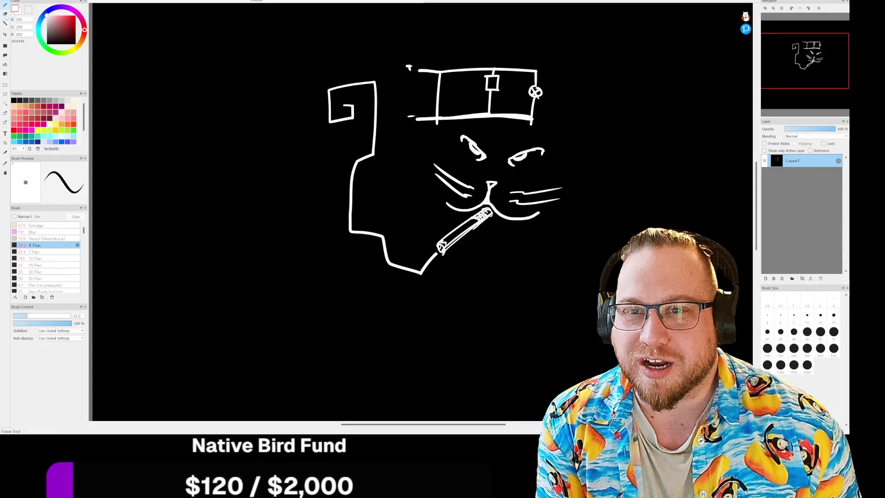
Step: Switch to black, set the brush size to 37, and paint over the hat outline
click(13, 100)
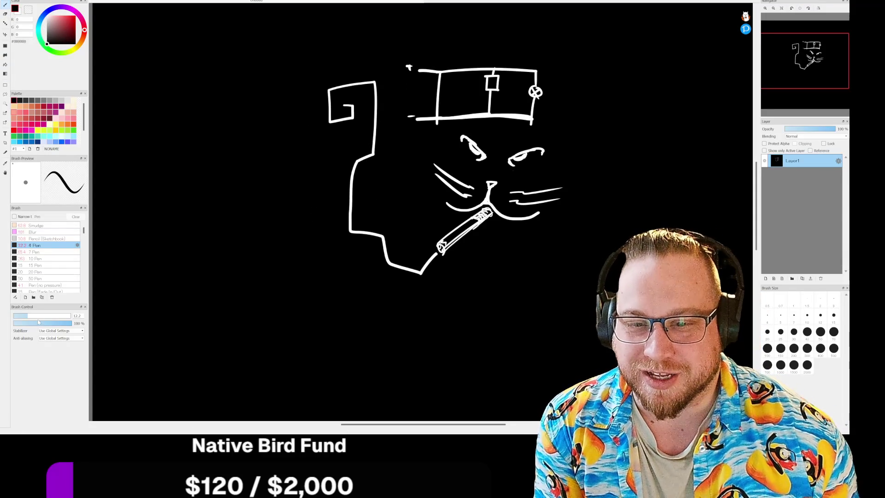
drag(34, 318, 50, 317)
drag(423, 65, 408, 79)
mouse_move(410, 120)
mouse_down()
mouse_move(455, 118)
mouse_move(409, 121)
mouse_move(442, 104)
mouse_move(426, 71)
mouse_move(427, 110)
mouse_move(433, 75)
mouse_move(527, 82)
mouse_move(468, 101)
mouse_move(520, 124)
mouse_move(541, 79)
mouse_move(531, 103)
mouse_move(486, 71)
mouse_move(466, 74)
mouse_move(514, 71)
mouse_up()
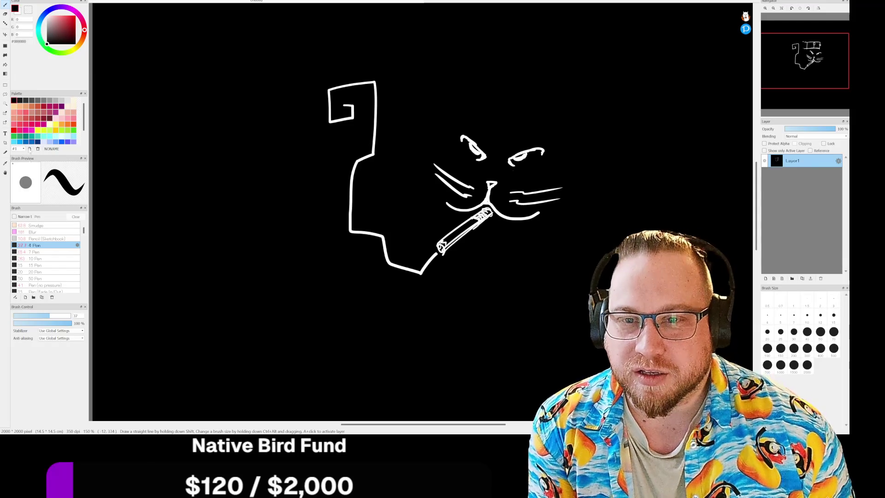
Step: Shrink the brush, switch back to white, and draw fur zigzags on both cheeks
mouse_move(29, 317)
mouse_down()
mouse_move(20, 318)
mouse_move(29, 318)
mouse_up()
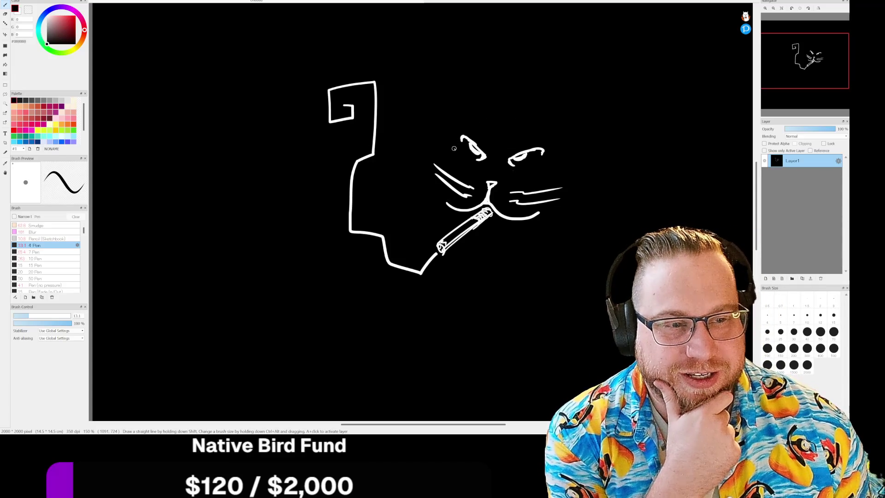
click(74, 100)
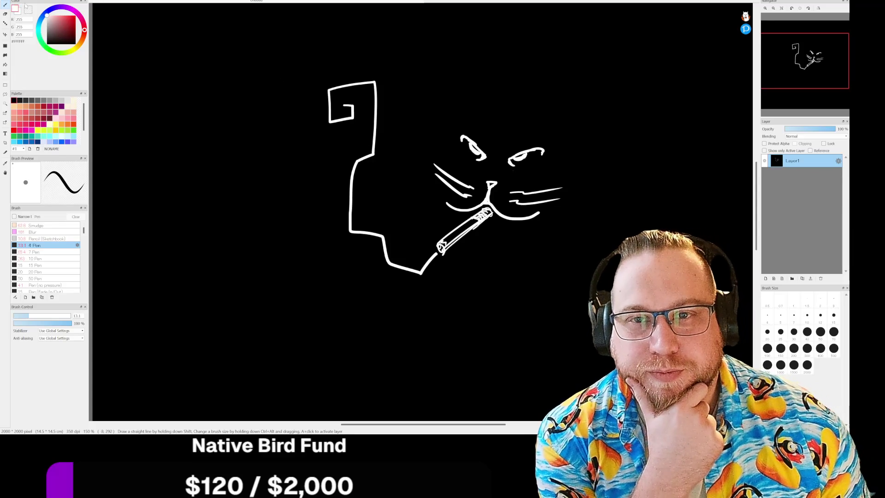
drag(446, 154, 441, 206)
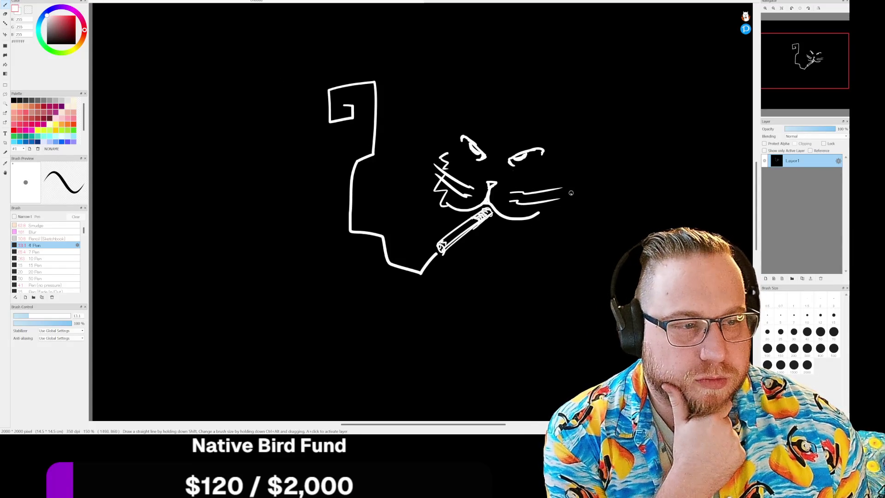
mouse_move(567, 167)
mouse_down()
mouse_move(547, 213)
mouse_move(537, 213)
mouse_up()
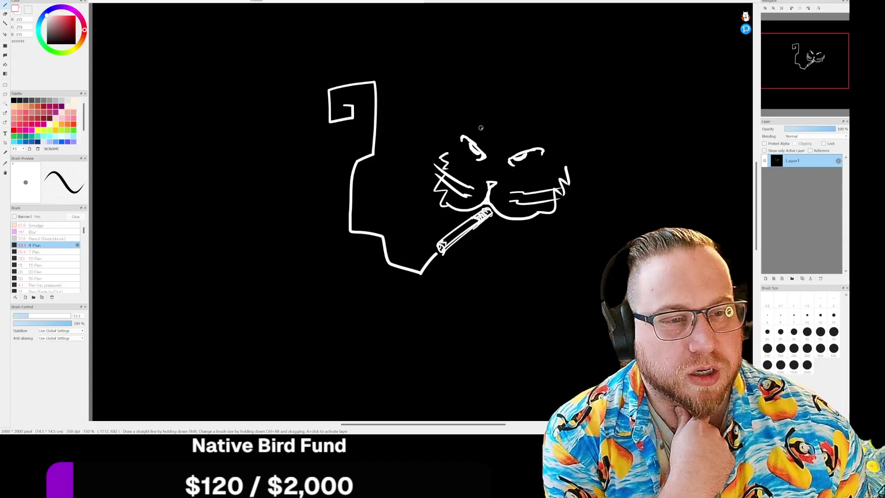
Step: Draw the cat's two pointed ears with fur detail, plus a frame stroke near the pipe
mouse_move(484, 122)
mouse_down()
mouse_move(461, 88)
mouse_move(460, 119)
mouse_move(443, 148)
mouse_up()
mouse_move(531, 125)
mouse_down()
mouse_move(579, 105)
mouse_move(559, 171)
mouse_up()
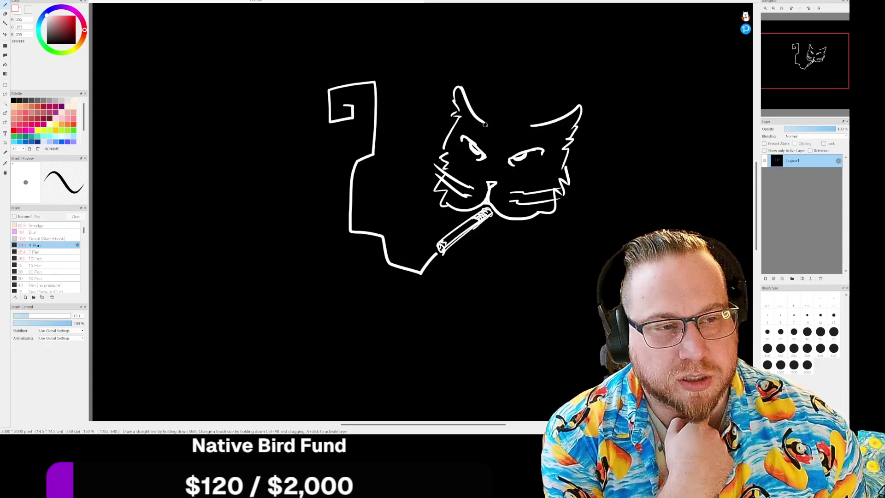
mouse_move(488, 122)
mouse_down()
mouse_move(479, 128)
mouse_move(506, 111)
mouse_move(535, 116)
mouse_move(534, 125)
mouse_up()
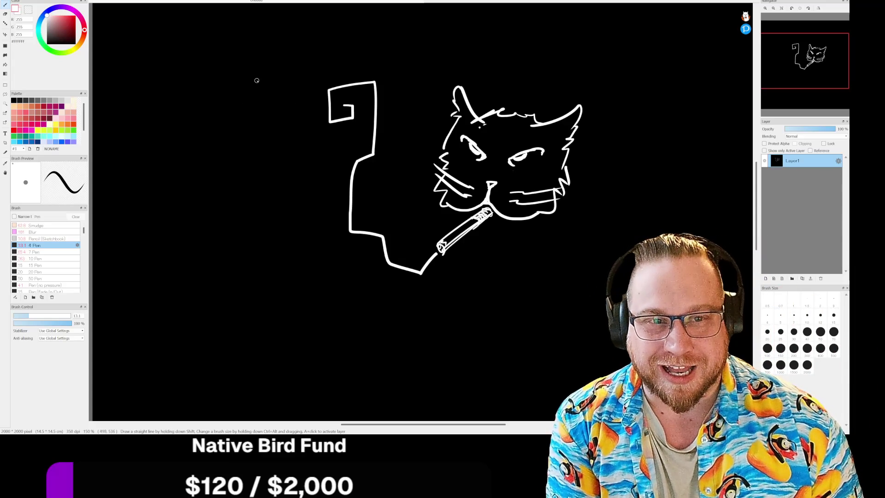
mouse_move(282, 58)
mouse_down()
mouse_move(397, 229)
mouse_move(303, 249)
mouse_move(324, 46)
mouse_up()
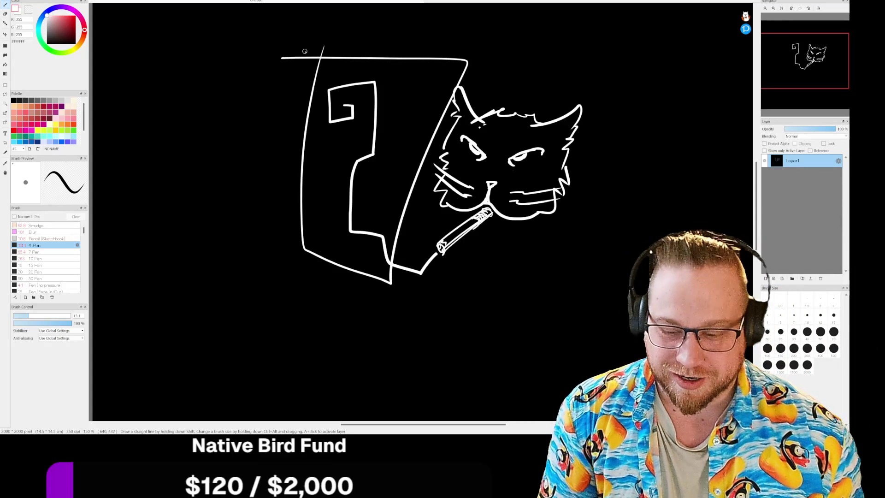
Step: Undo the frame stroke and draw a small box with a long tapering tail left of the drawing
key(ctrl+z)
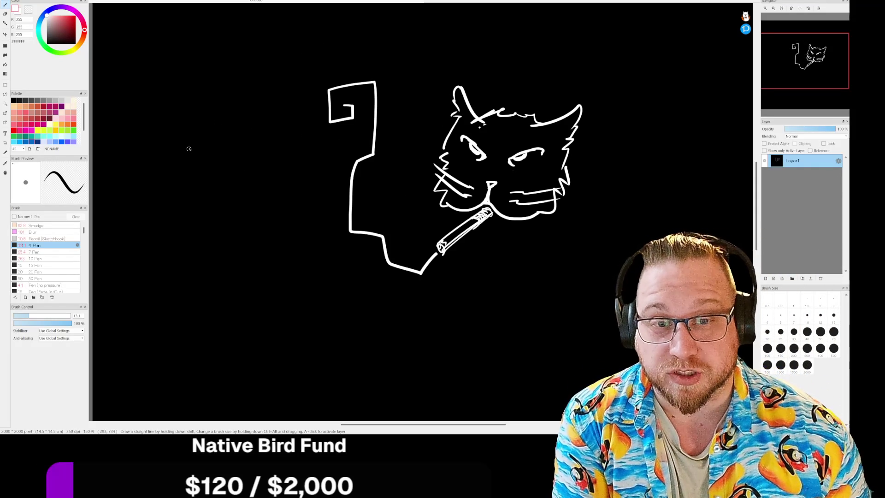
mouse_move(195, 158)
mouse_down()
mouse_move(212, 154)
mouse_move(199, 129)
mouse_move(226, 124)
mouse_move(243, 178)
mouse_up()
drag(248, 181, 176, 204)
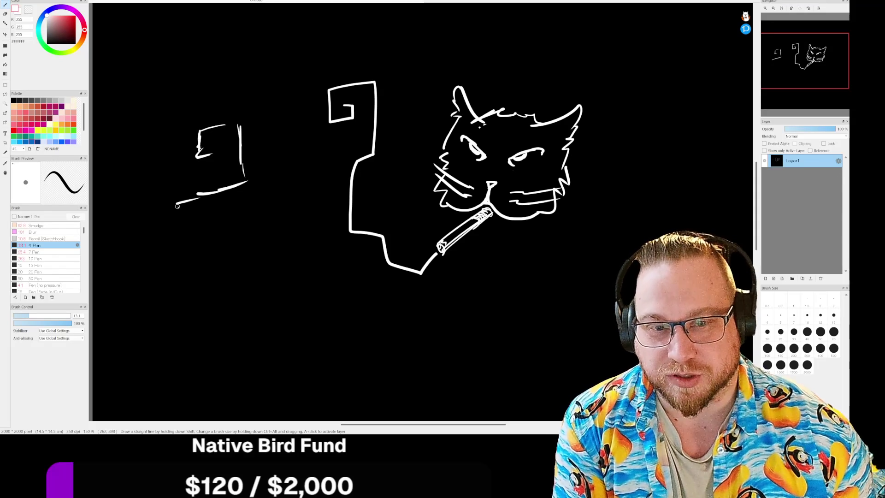
mouse_move(171, 199)
mouse_down()
mouse_move(170, 118)
mouse_move(262, 100)
mouse_move(271, 154)
mouse_up()
mouse_move(267, 118)
mouse_down()
mouse_move(247, 207)
mouse_move(230, 233)
mouse_move(235, 300)
mouse_move(249, 318)
mouse_up()
mouse_move(199, 202)
mouse_down()
mouse_move(196, 263)
mouse_move(235, 334)
mouse_move(235, 362)
mouse_move(246, 367)
mouse_up()
mouse_move(239, 313)
mouse_down()
mouse_move(262, 350)
mouse_move(258, 376)
mouse_move(237, 364)
mouse_move(268, 329)
mouse_up()
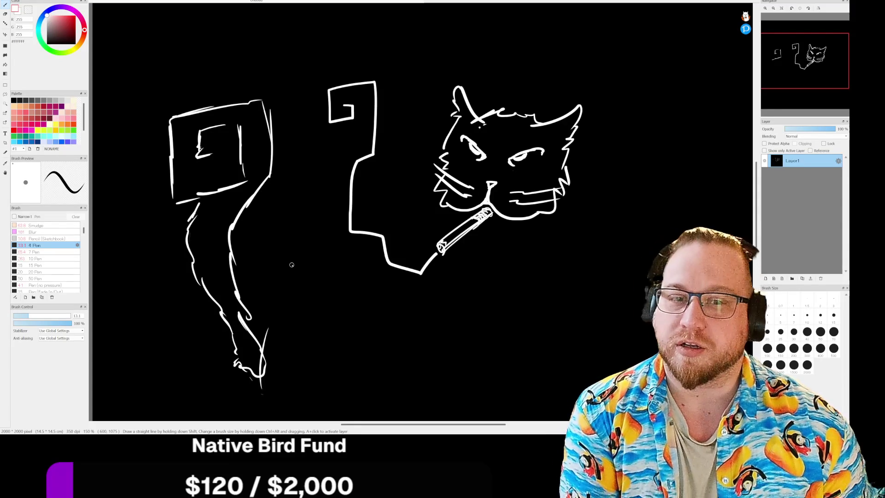
Step: Draw the spiral inside the box, then undo a stray long curve
mouse_move(214, 123)
mouse_down()
mouse_move(247, 134)
mouse_move(247, 168)
mouse_up()
drag(245, 131, 245, 172)
mouse_move(226, 150)
mouse_down()
mouse_move(202, 157)
mouse_move(203, 133)
mouse_move(235, 126)
mouse_up()
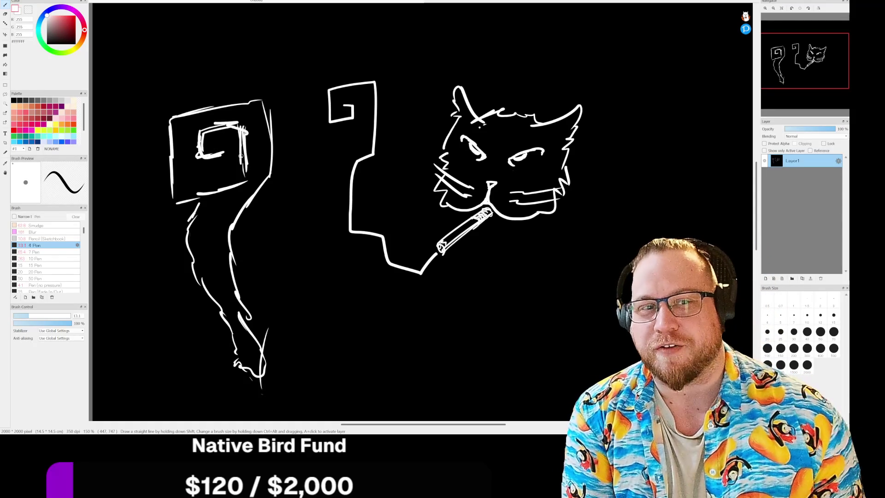
mouse_move(313, 54)
mouse_down()
mouse_move(302, 157)
mouse_move(371, 273)
mouse_up()
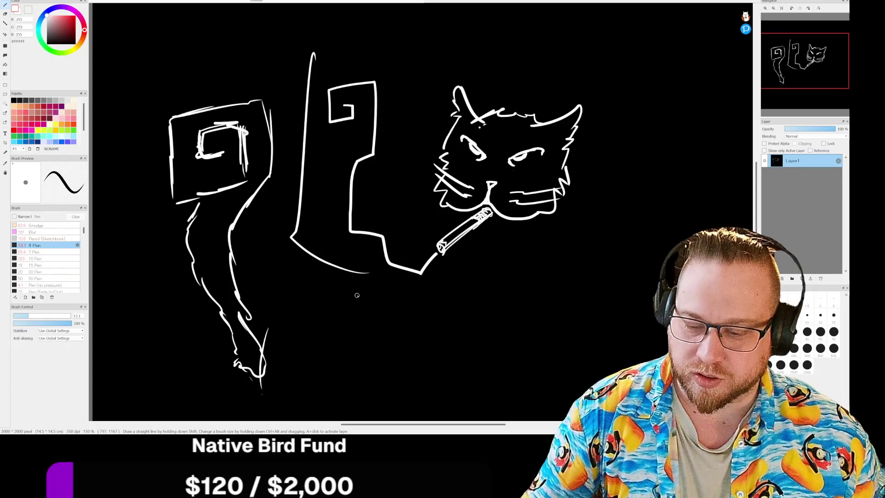
key(ctrl+z)
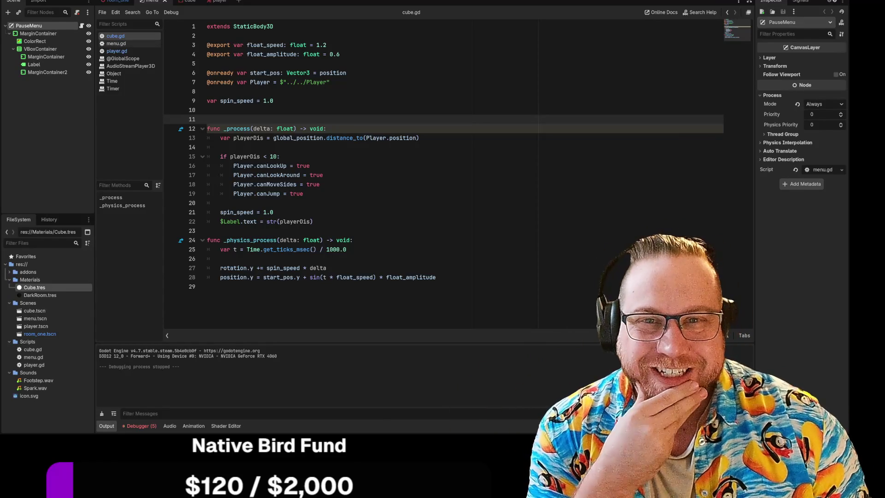
click(116, 1)
click(151, 1)
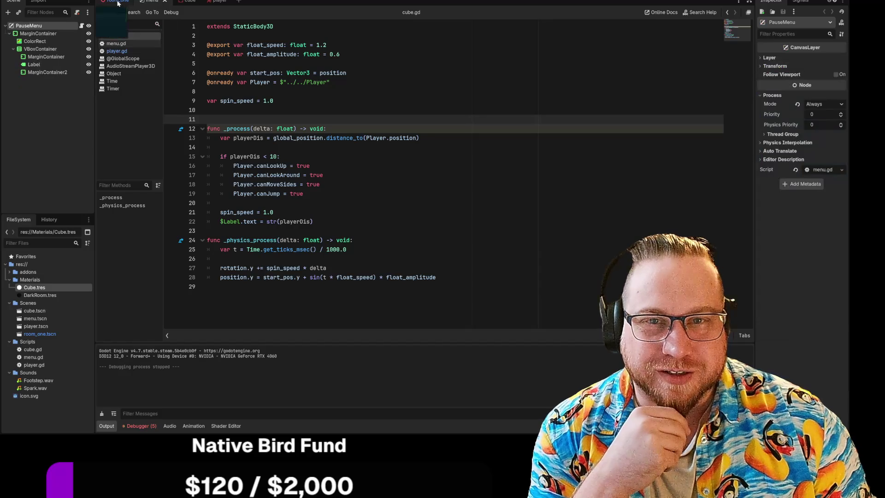
click(114, 2)
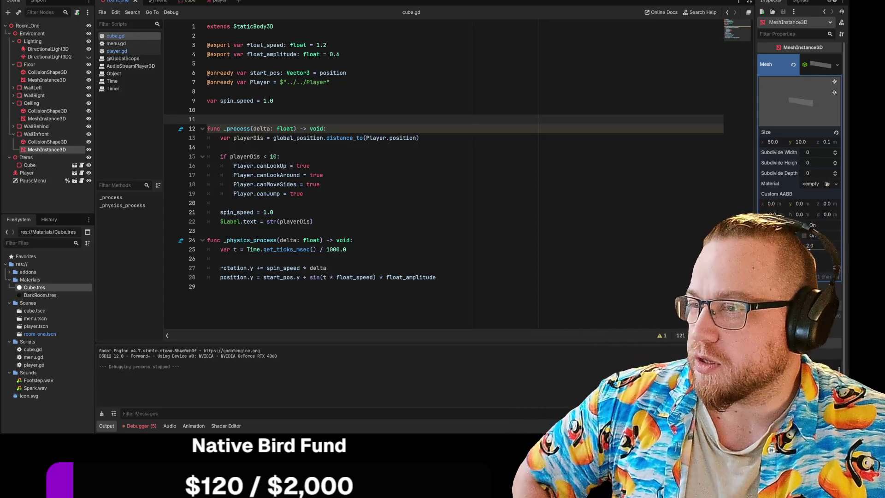
key(alt+Tab)
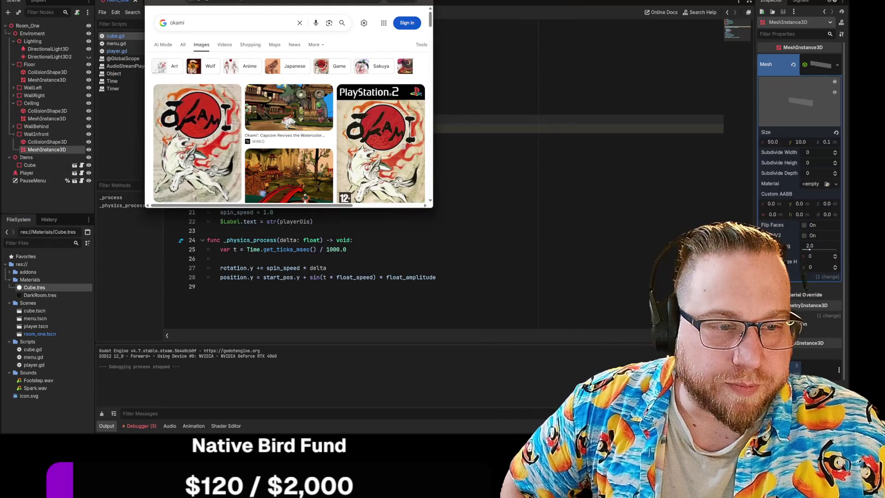
Step: Enlarge the Chrome window and preview the Polygon Okami HD and Wikipedia cover images
mouse_move(433, 209)
mouse_down()
mouse_move(576, 389)
mouse_move(614, 391)
mouse_up()
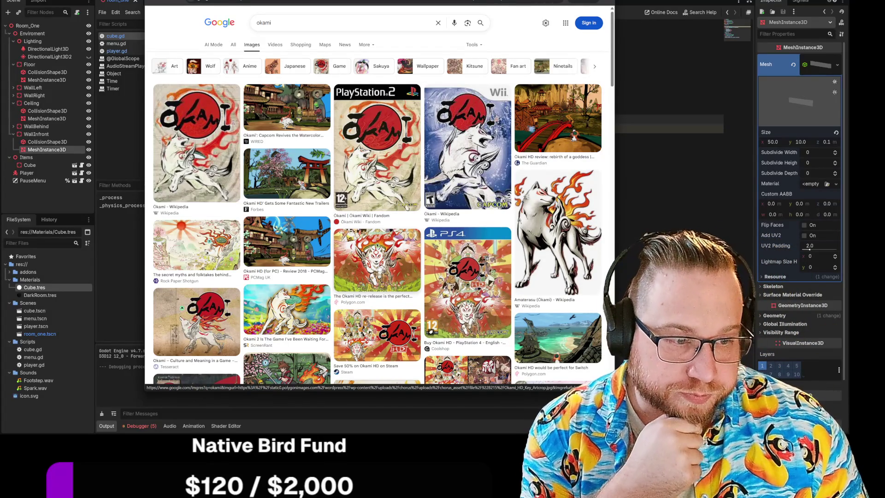
click(377, 258)
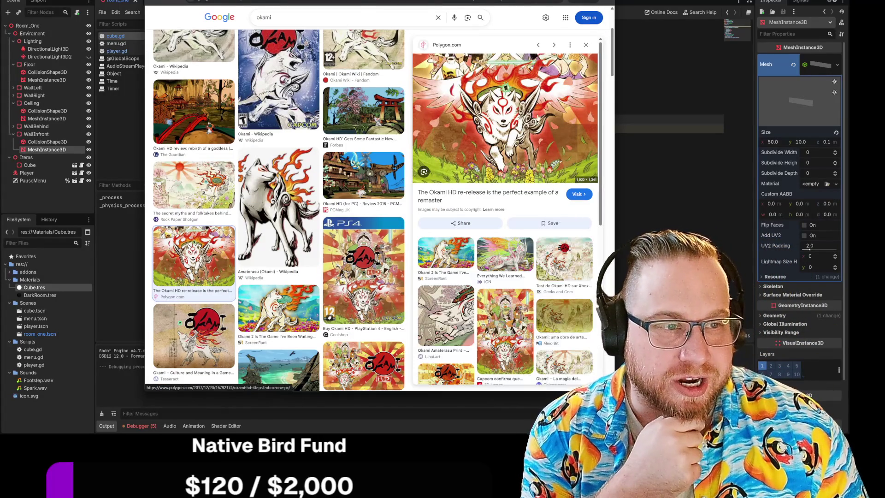
mouse_move(614, 391)
mouse_down()
mouse_move(618, 408)
mouse_move(673, 418)
mouse_move(632, 408)
mouse_move(641, 406)
mouse_up()
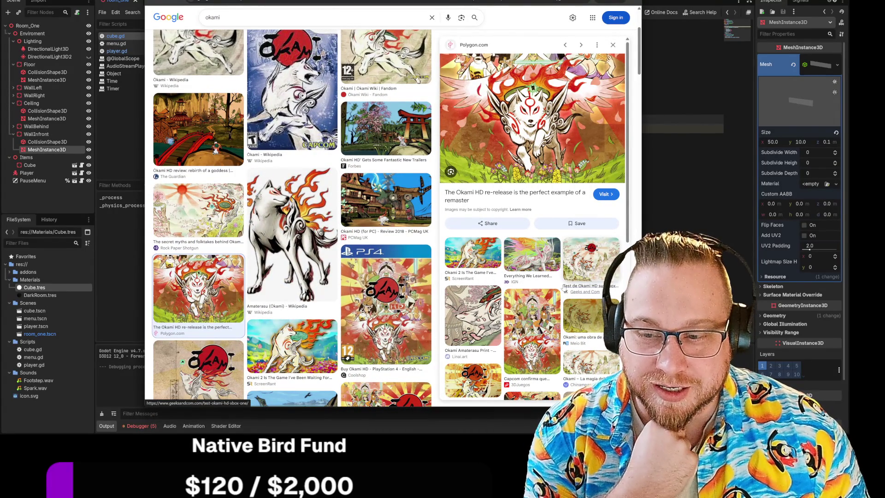
scroll(563, 287, down, 2)
scroll(525, 123, up, 2)
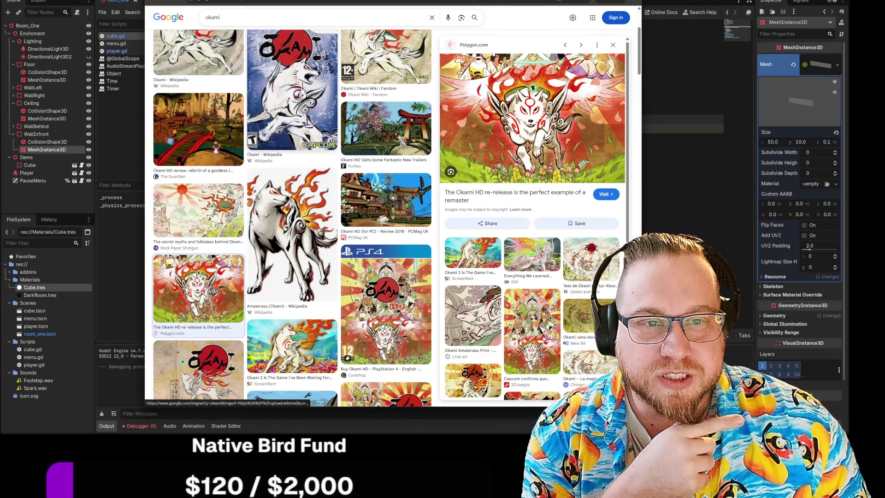
click(292, 92)
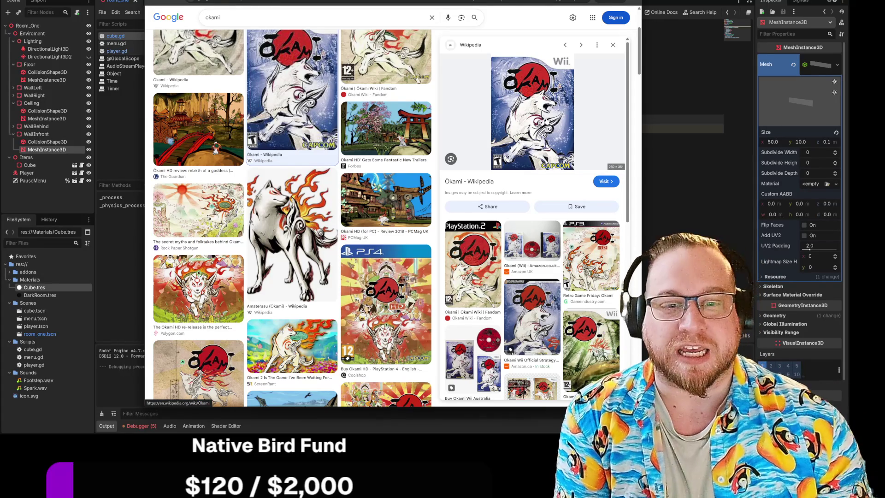
Step: Scroll through the Ōkami image results, then minimize the browser with Super+Down
scroll(355, 268, down, 3)
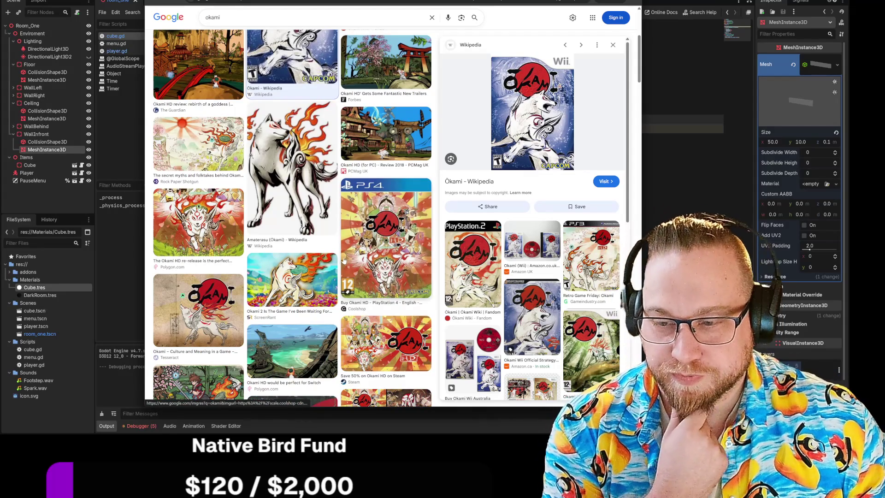
scroll(321, 251, down, 10)
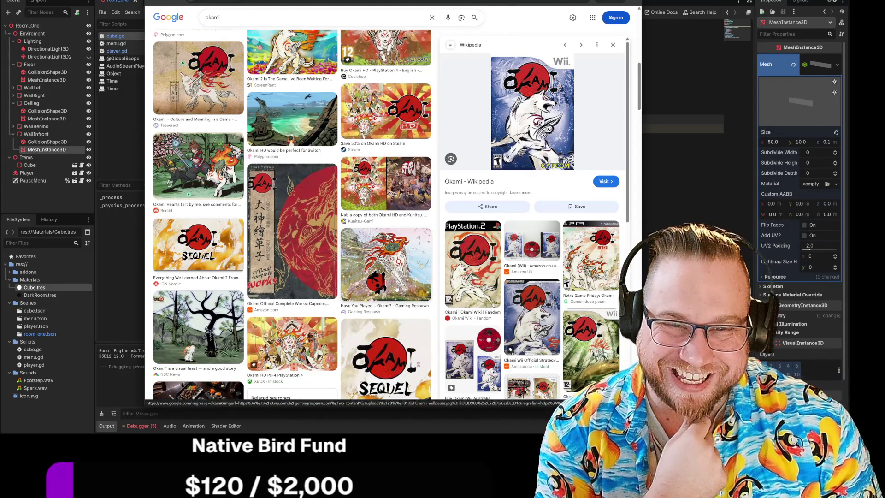
scroll(397, 290, down, 1)
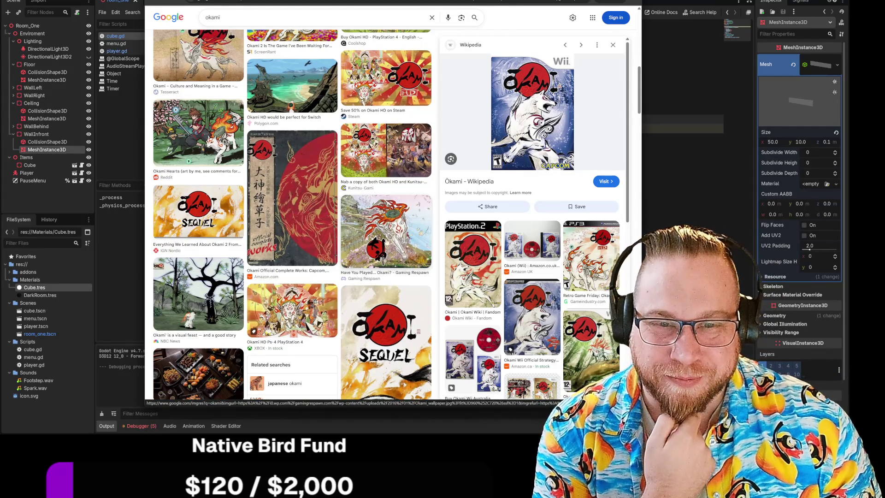
scroll(387, 241, down, 4)
scroll(385, 242, down, 6)
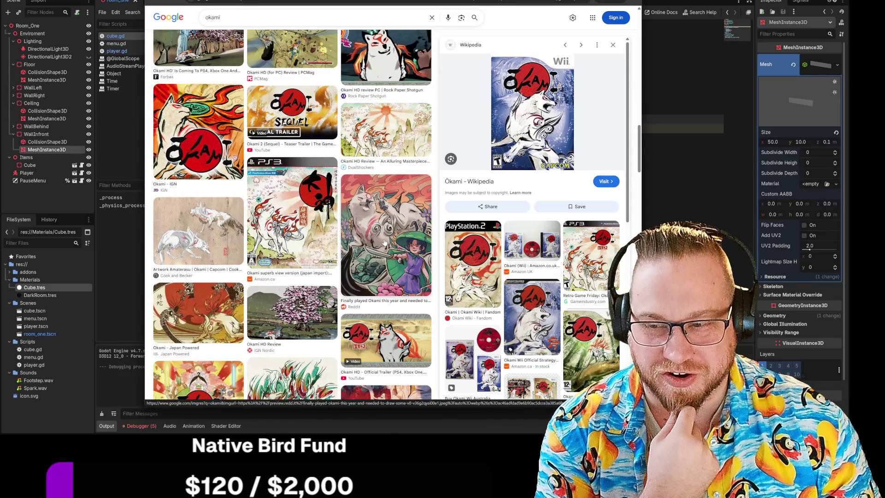
scroll(384, 241, up, 12)
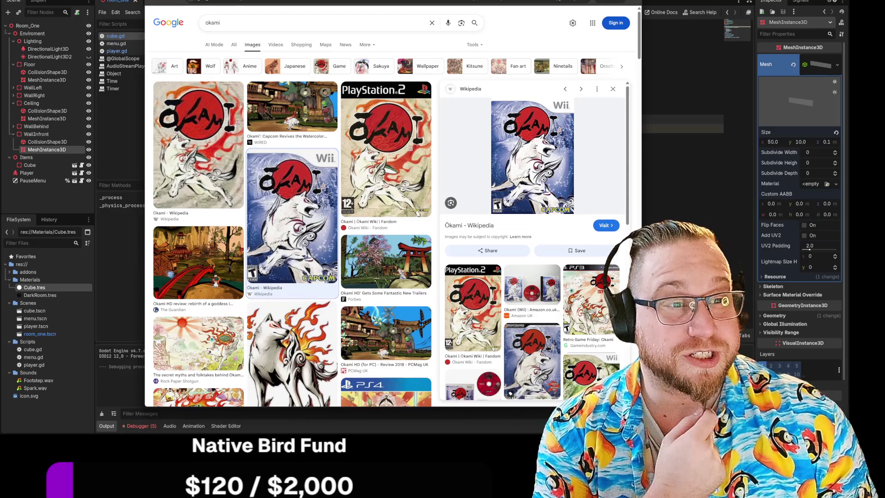
key(super+Down)
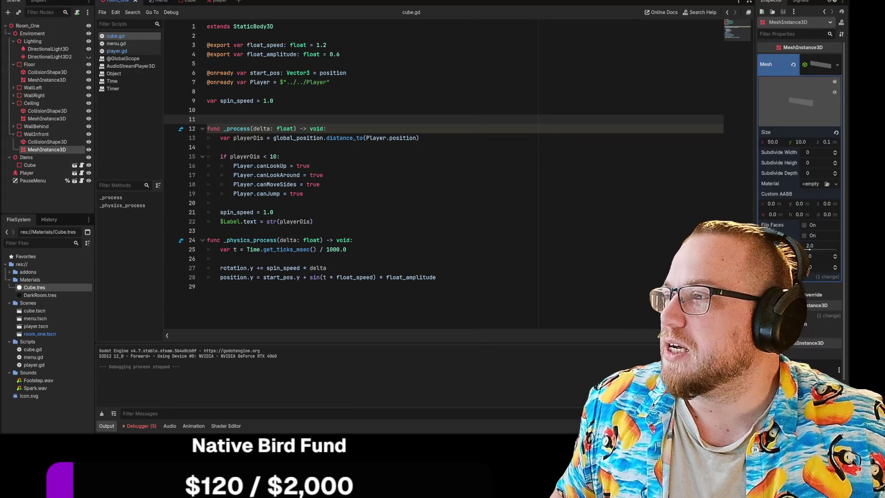
Step: Alt+Tab from Godot to Chrome's 'naruto ink golems' image results
key(alt+Tab)
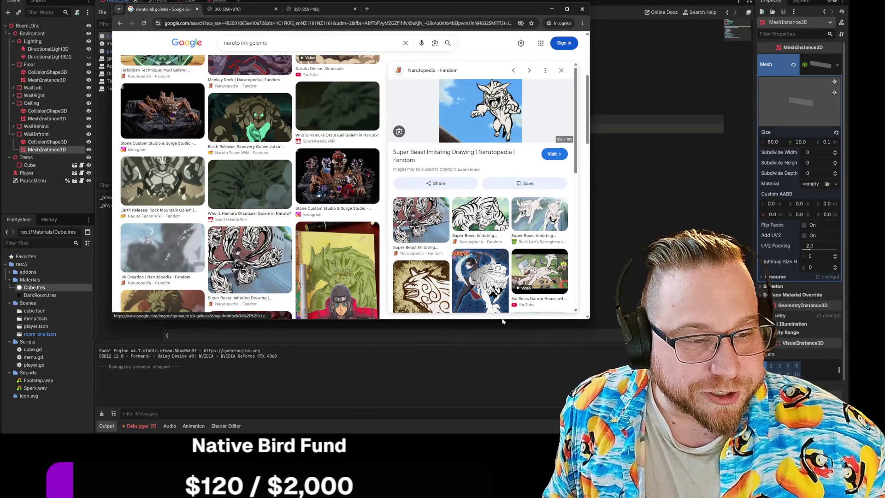
Step: Make the browser taller and preview the Super Beast Imitating Drawing and Sai Pinterest images
drag(502, 321, 502, 427)
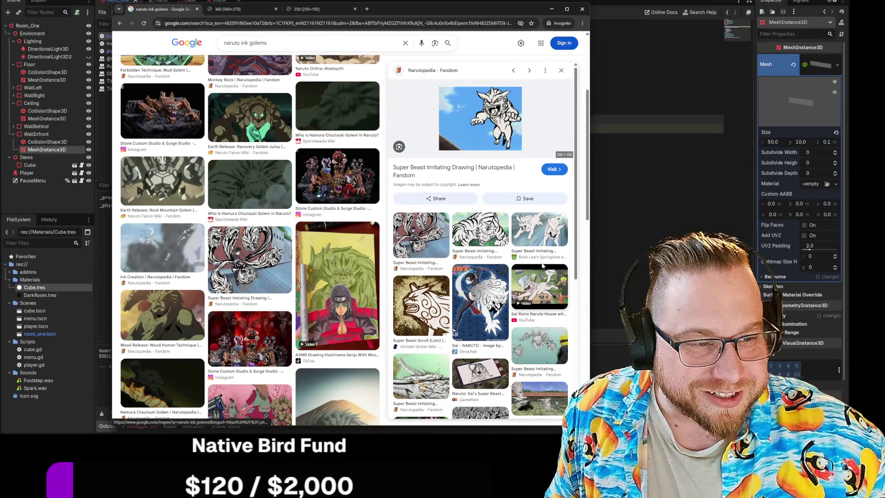
click(430, 235)
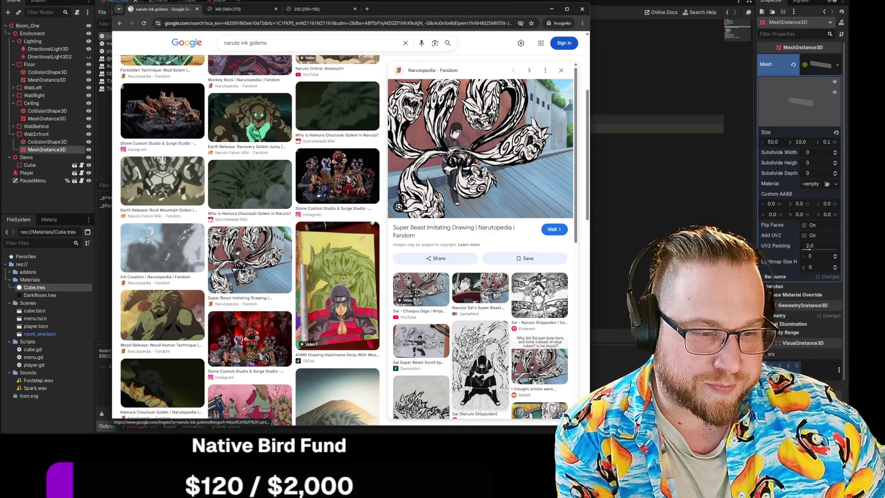
click(481, 368)
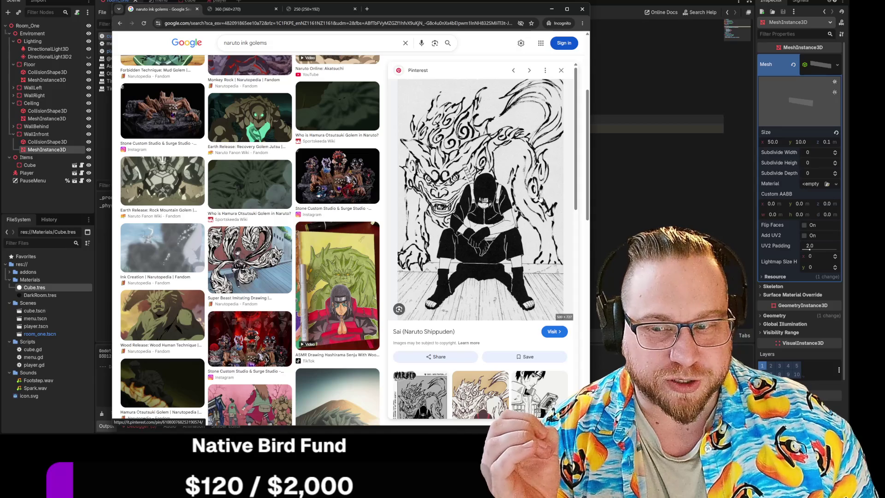
scroll(536, 196, down, 2)
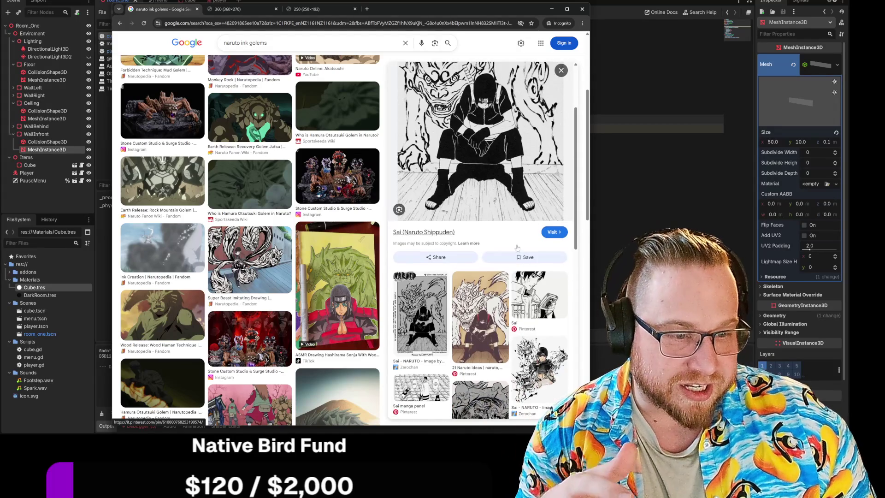
scroll(536, 196, down, 1)
scroll(537, 281, down, 2)
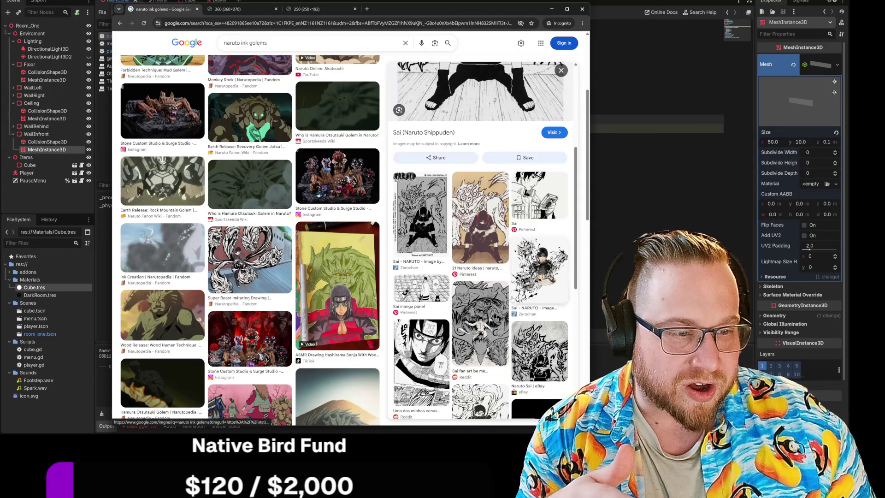
scroll(537, 281, down, 1)
scroll(549, 327, down, 2)
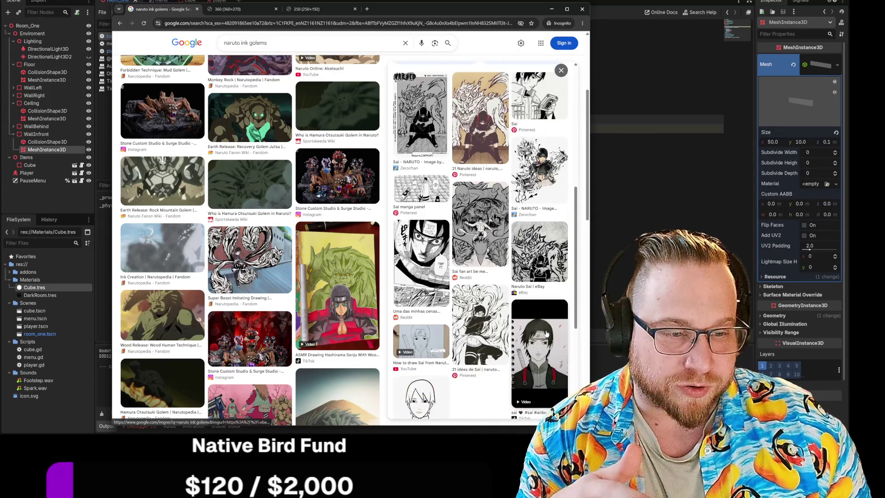
click(479, 129)
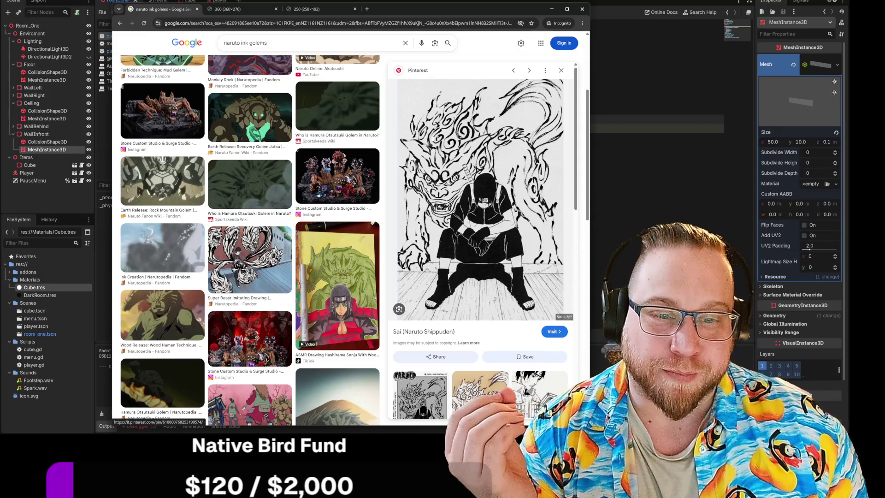
Step: Preview the Narutopedia, Shinobi Legends, Dragon, and Zerochan Sai - NARUTO ink-beast images
click(250, 258)
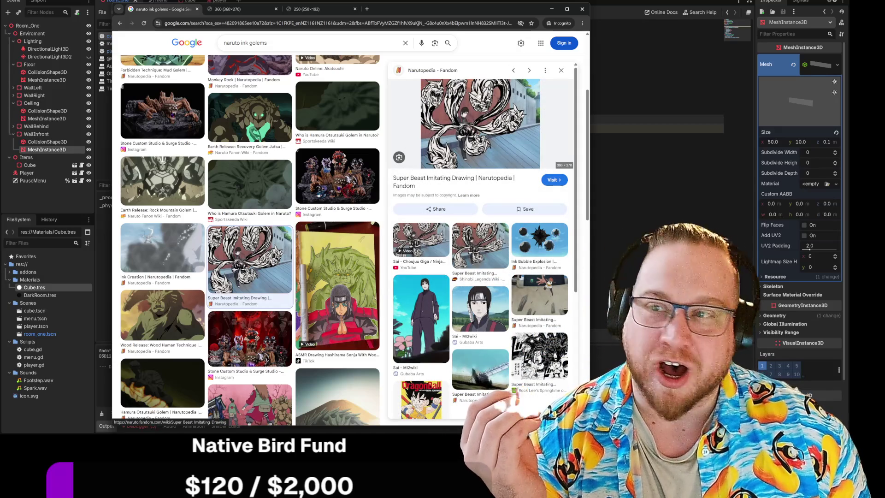
scroll(485, 147, down, 4)
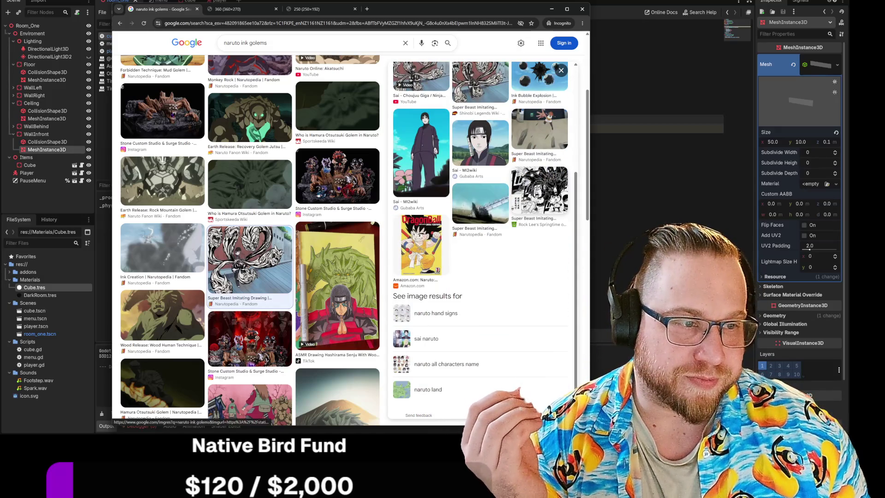
scroll(539, 249, up, 5)
click(480, 242)
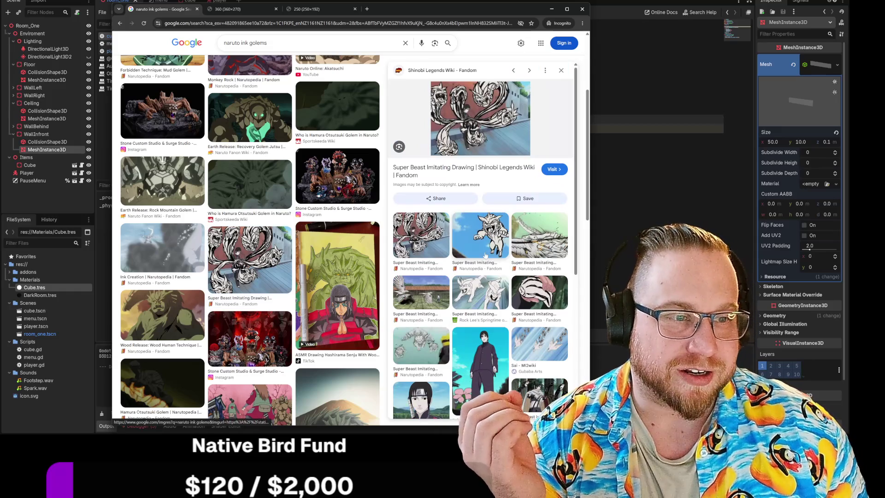
click(547, 258)
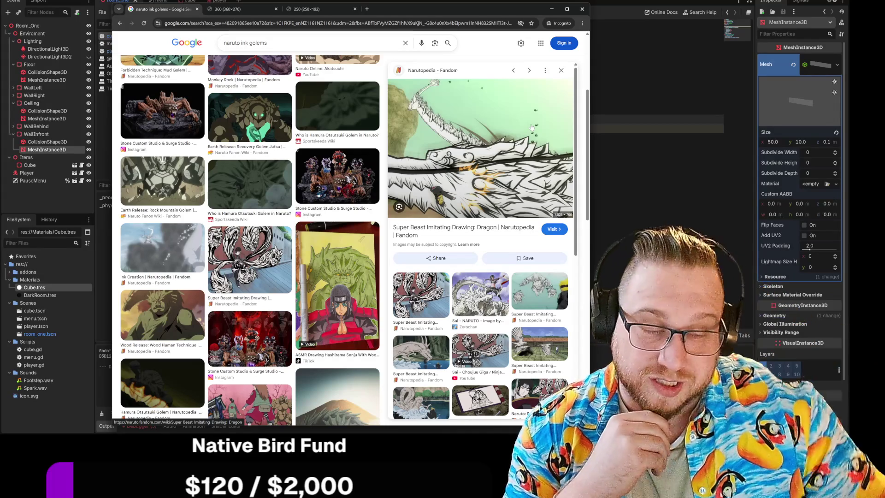
click(480, 295)
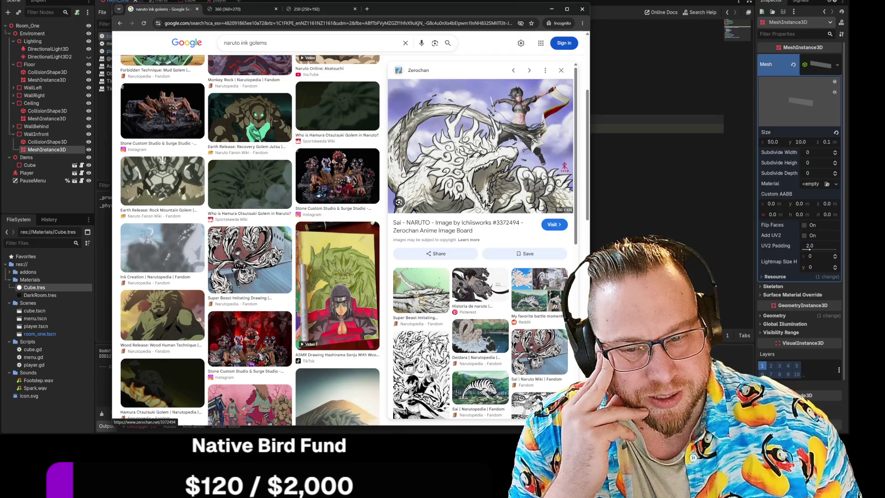
Step: Scroll the results, preview the Reddit ink-drawing image, then close the Chrome window
scroll(479, 231, down, 3)
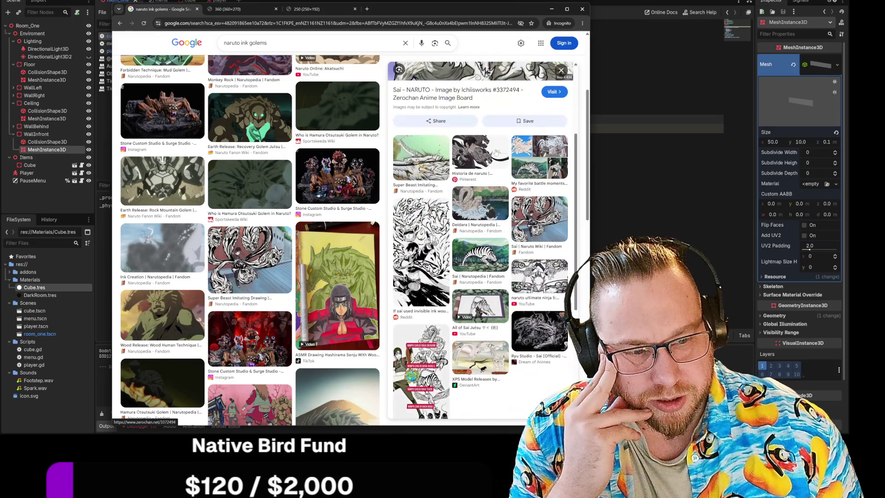
scroll(284, 278, down, 4)
scroll(284, 278, down, 4)
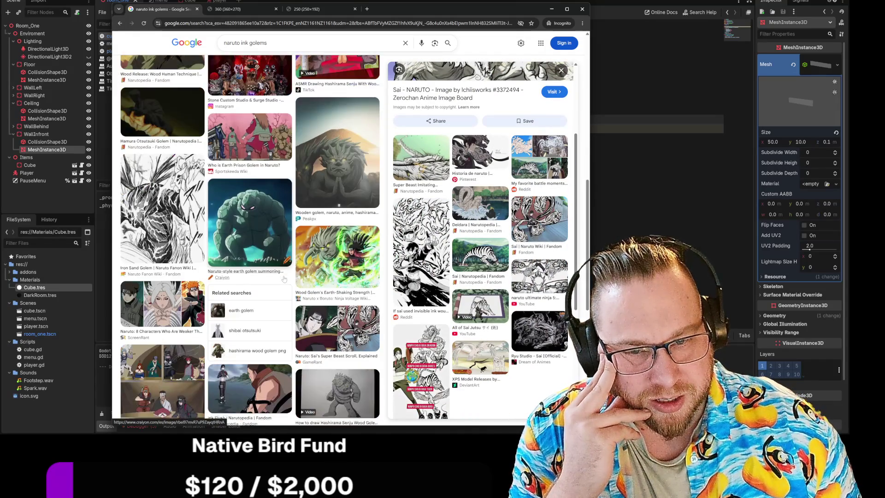
scroll(341, 274, down, 1)
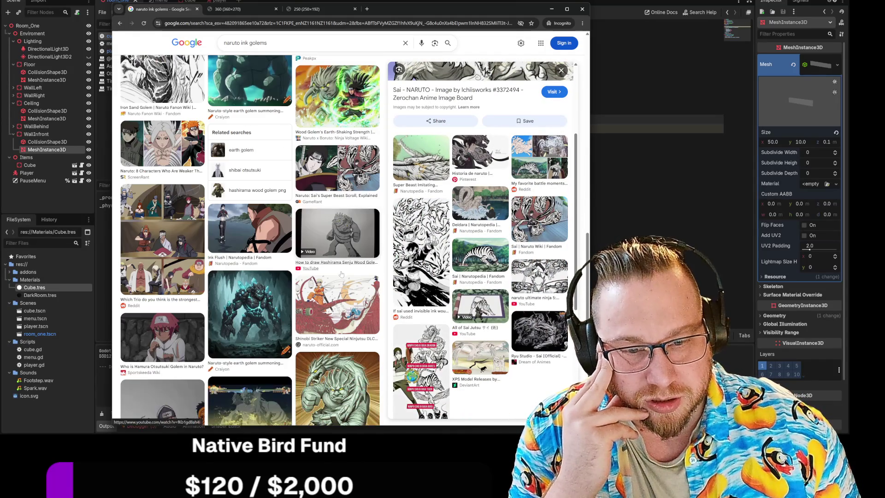
scroll(342, 274, down, 3)
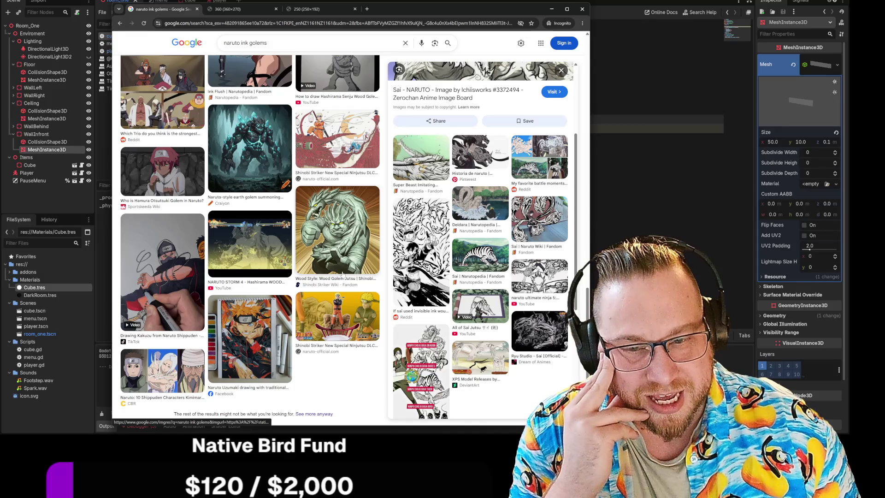
scroll(343, 274, up, 4)
scroll(343, 275, up, 10)
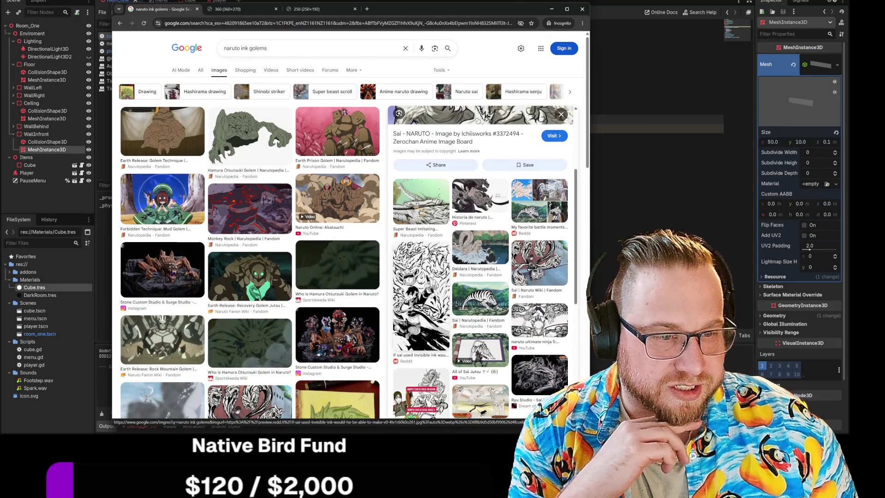
click(426, 269)
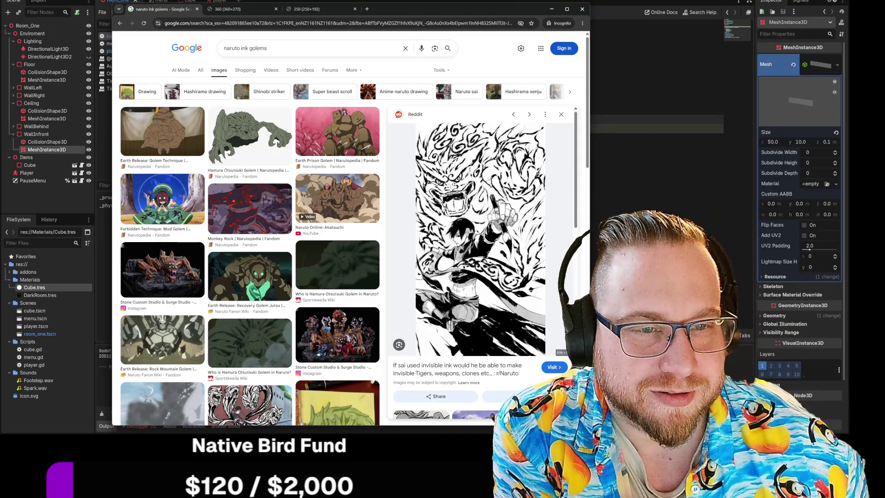
click(582, 9)
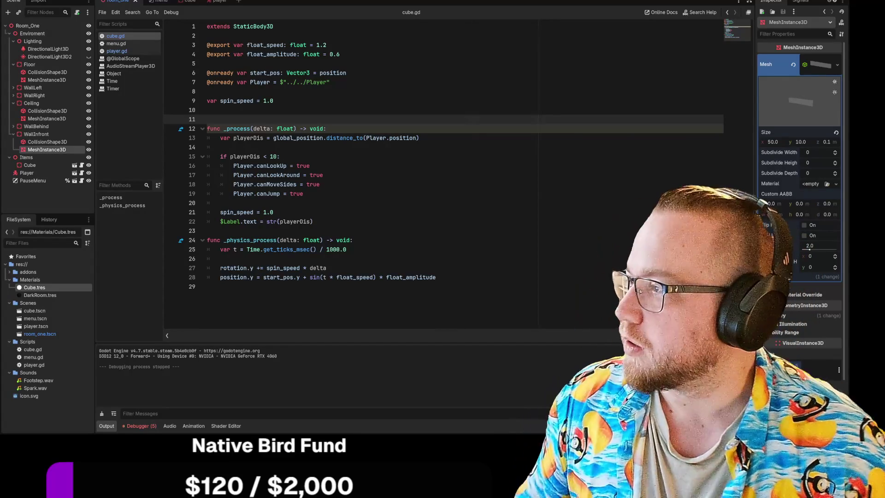
key(alt+Tab)
click(184, 73)
drag(416, 237, 625, 385)
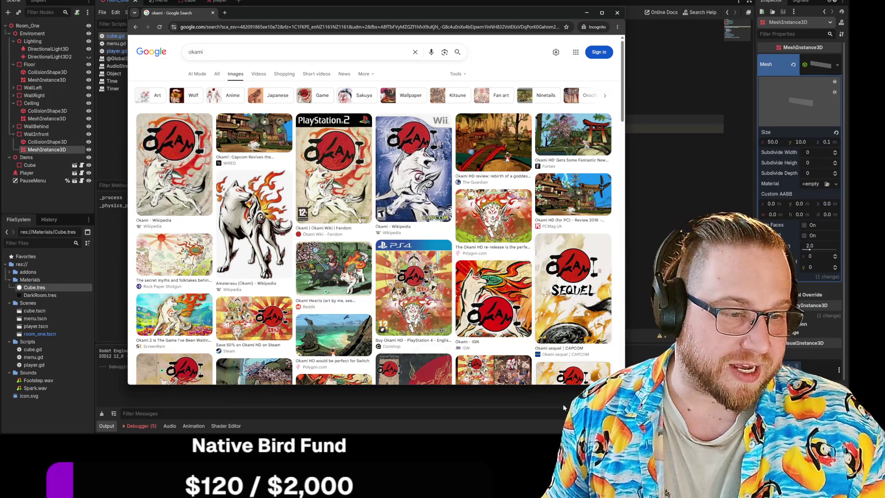
click(502, 306)
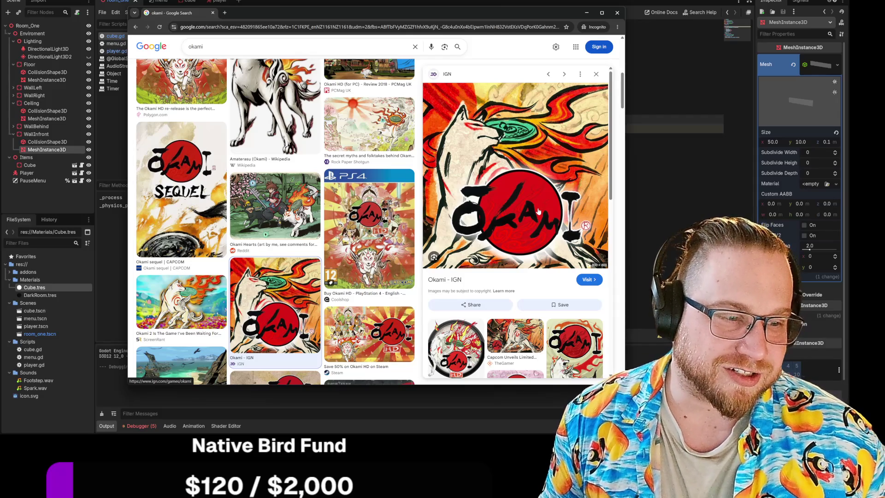
click(515, 339)
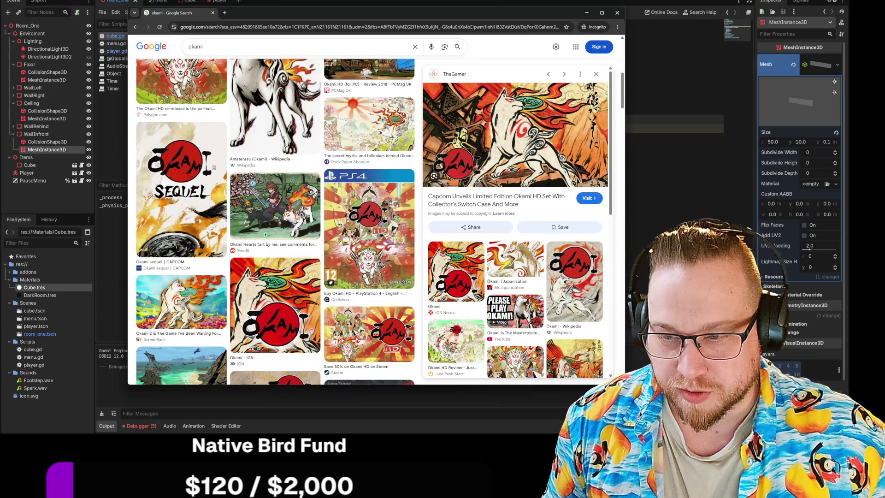
key(alt+Tab)
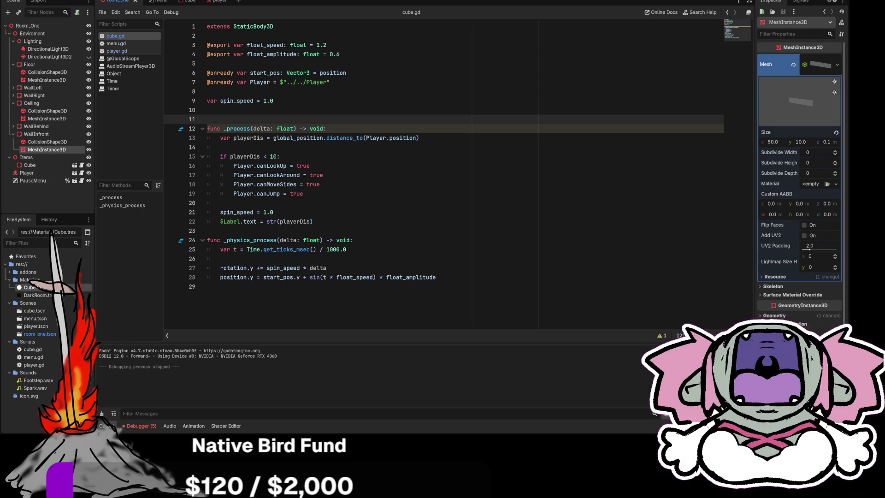
key(alt+Tab)
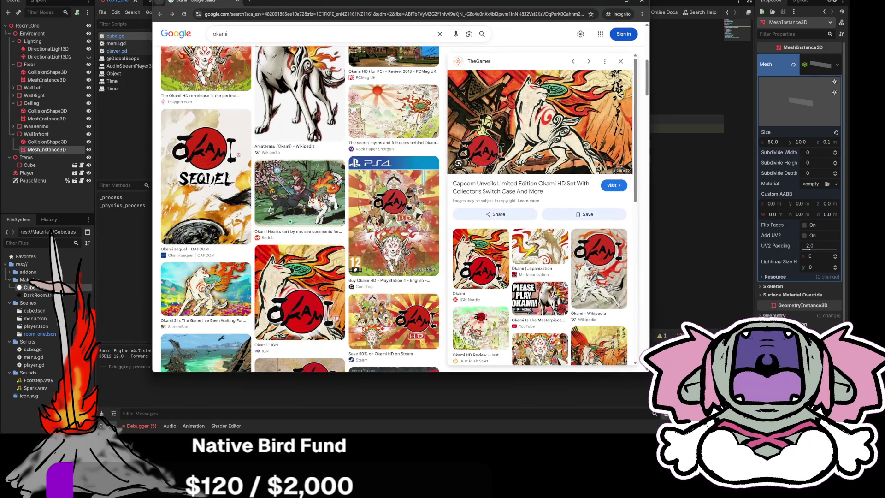
Step: Slide the okami window aside, switch to 'sin city' results, and preview the Hollywood Reporter still
drag(341, 4, 0, 10)
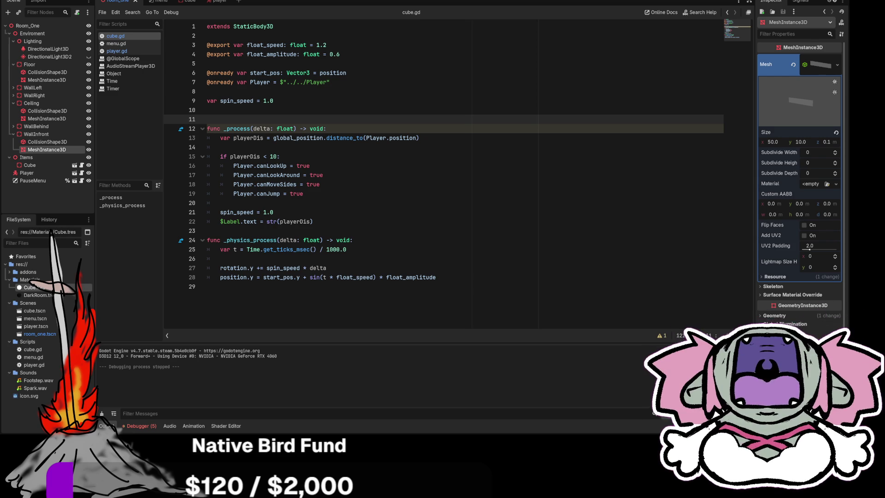
key(alt+Tab)
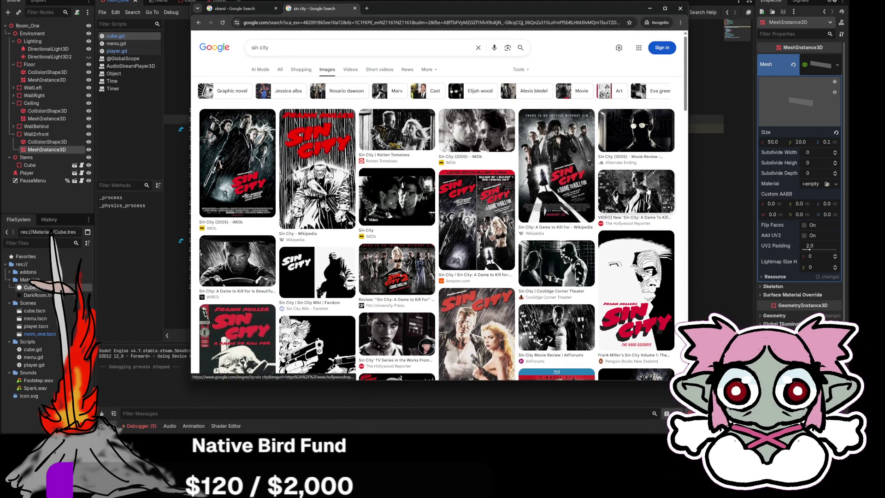
click(648, 190)
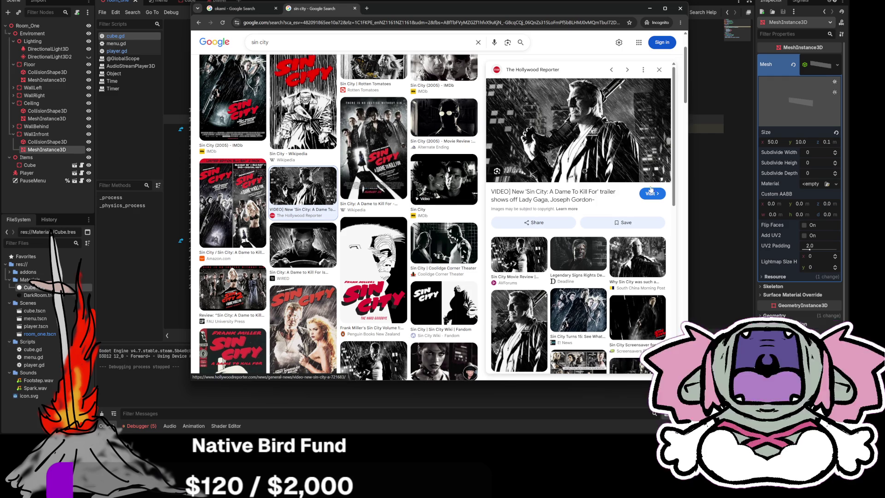
scroll(664, 193, down, 3)
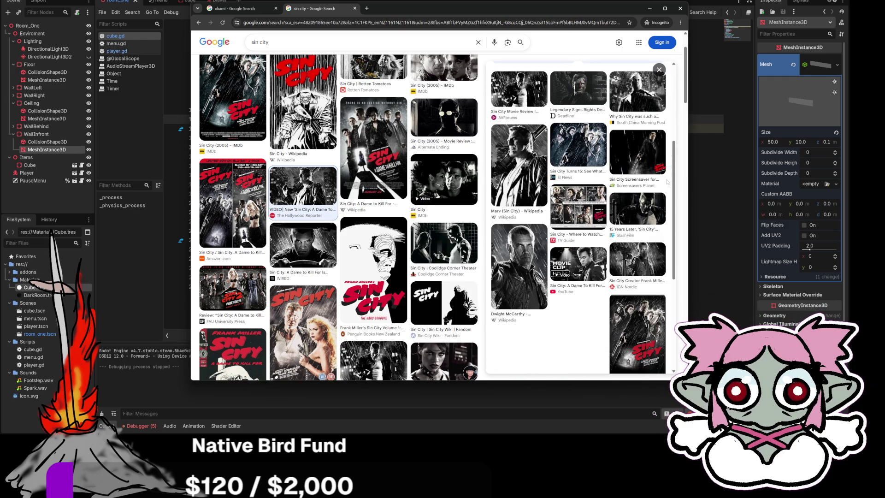
scroll(666, 182, down, 2)
scroll(667, 182, up, 5)
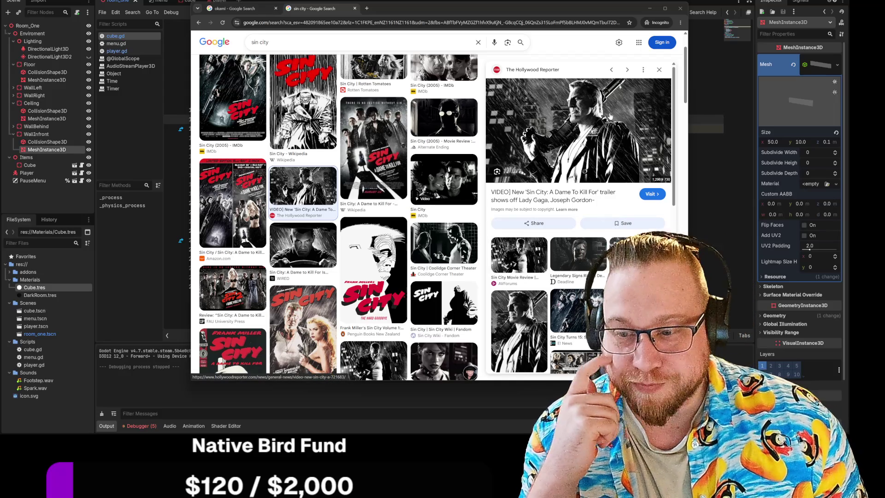
click(265, 9)
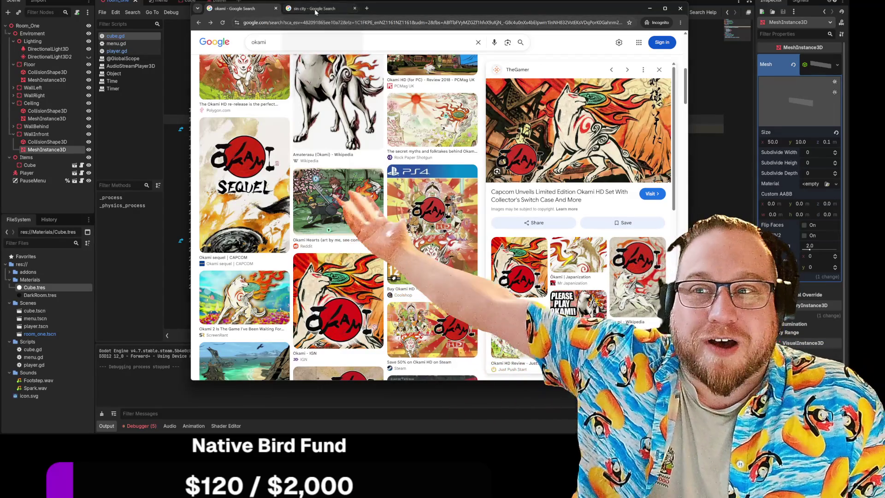
click(314, 9)
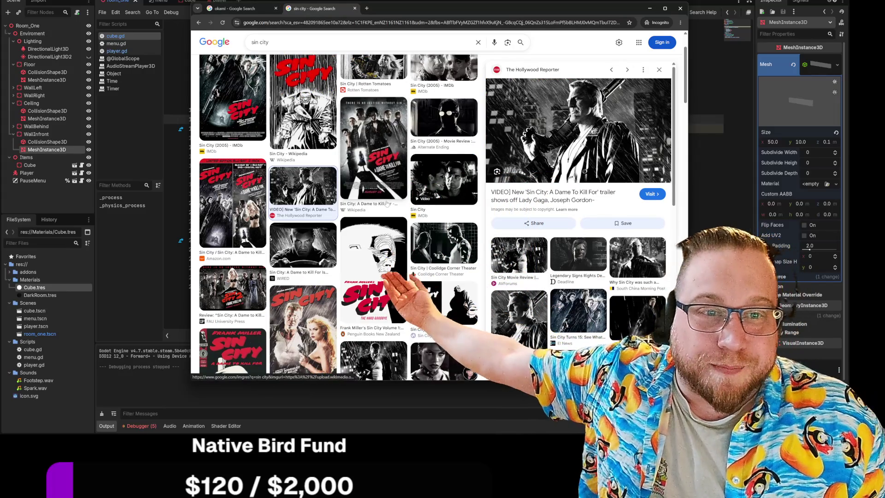
scroll(391, 209, down, 3)
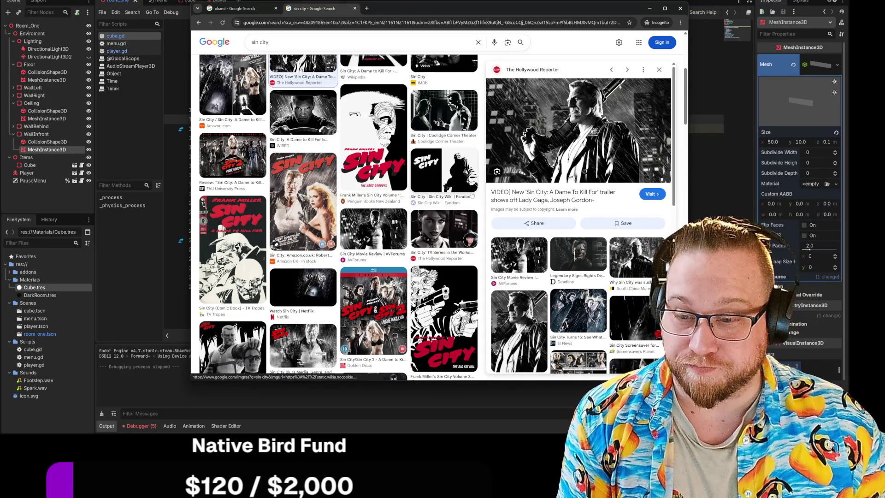
scroll(472, 193, down, 5)
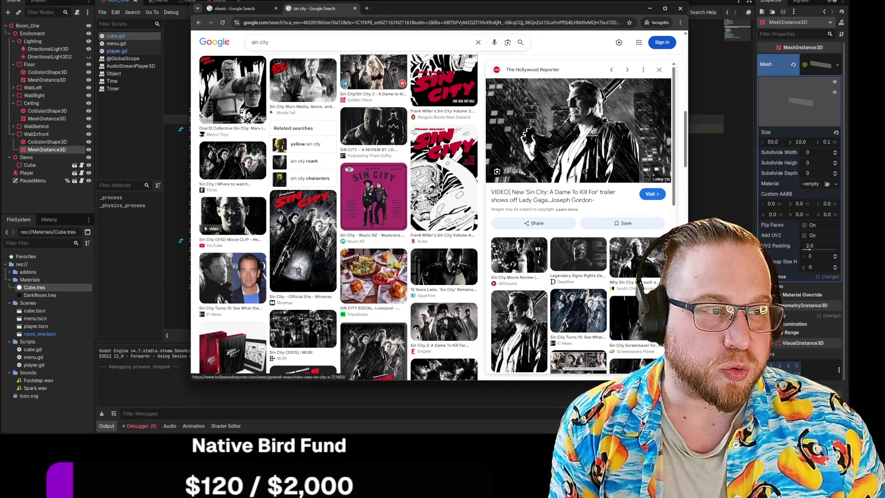
Step: Preview the Deadline, Hollywood in Toto and Get Reel Movies Sin City image results
click(659, 70)
scroll(644, 137, down, 3)
scroll(645, 138, down, 1)
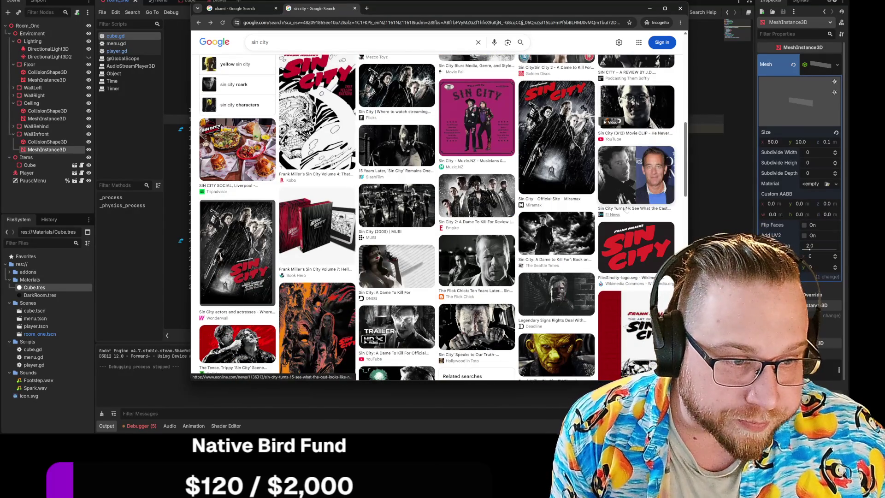
click(555, 247)
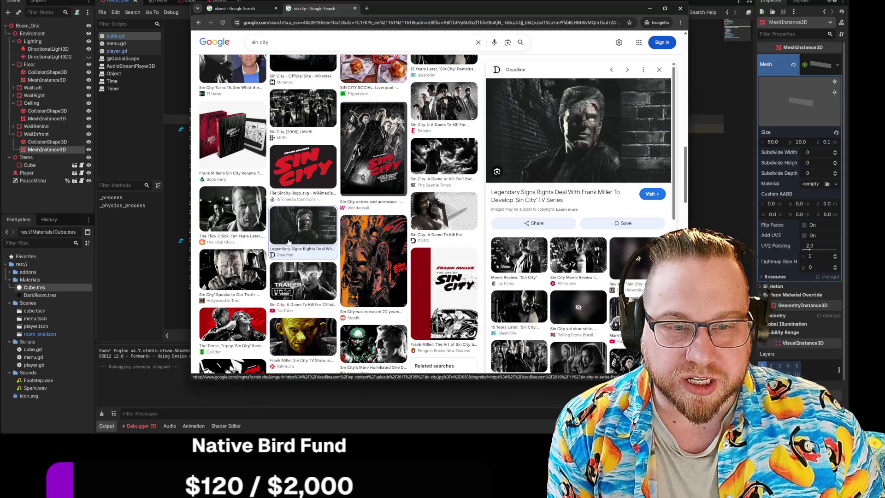
click(233, 266)
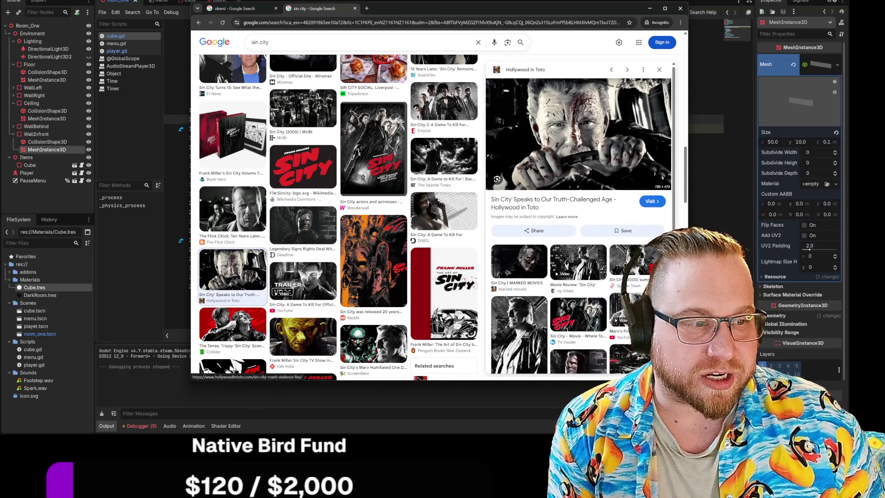
scroll(320, 240, down, 4)
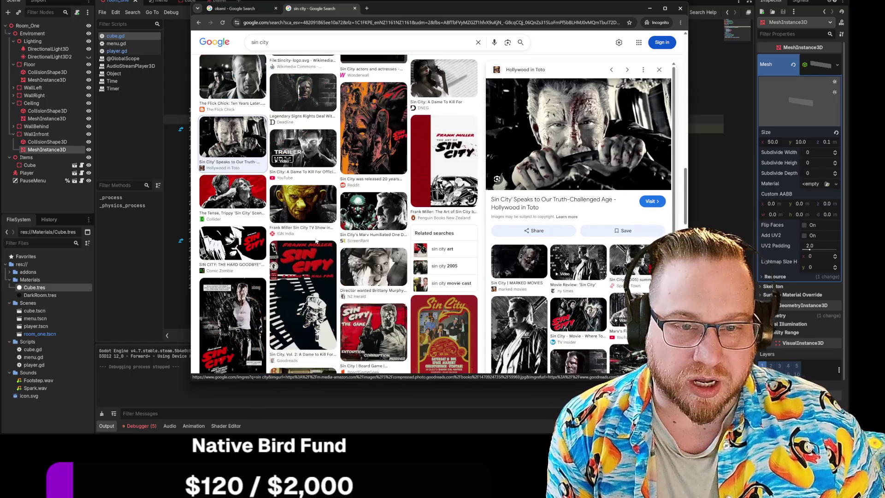
scroll(320, 240, down, 4)
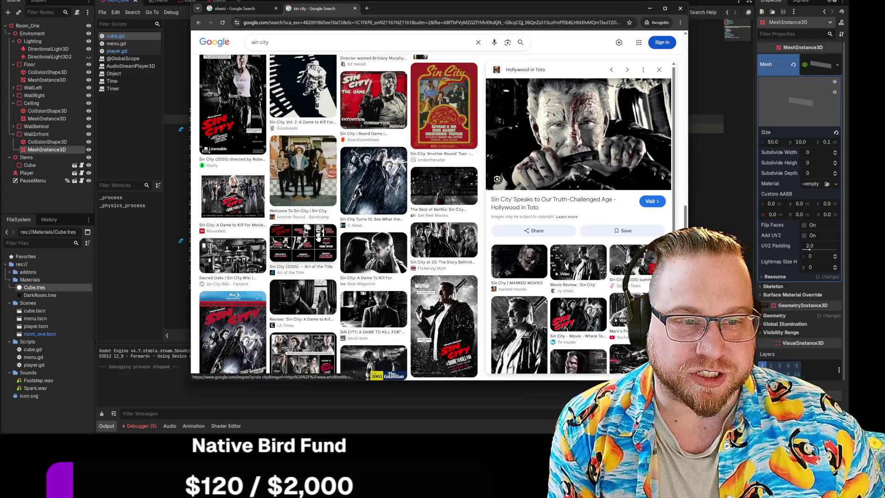
click(444, 186)
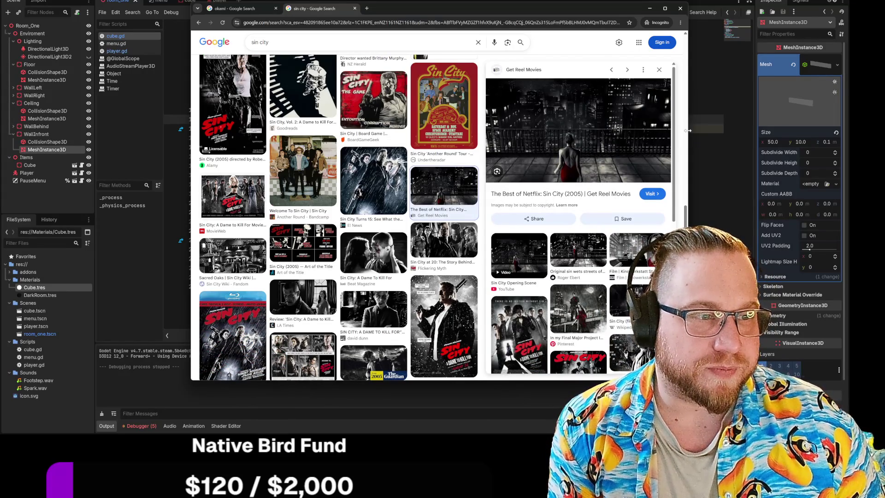
Step: Widen the browser and preview the Bandcamp, Sacred Oaks, Roger Ebert and Instagram Sin City (2005) images
drag(688, 131, 763, 130)
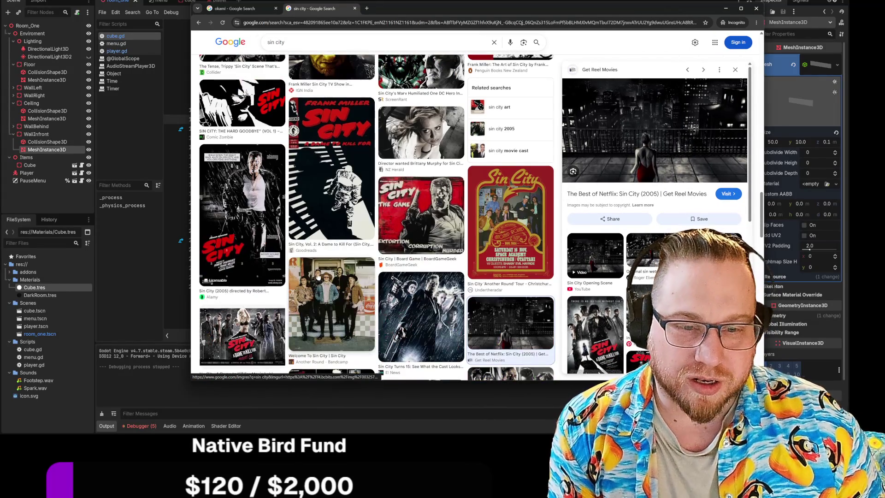
scroll(326, 278, down, 1)
click(325, 278)
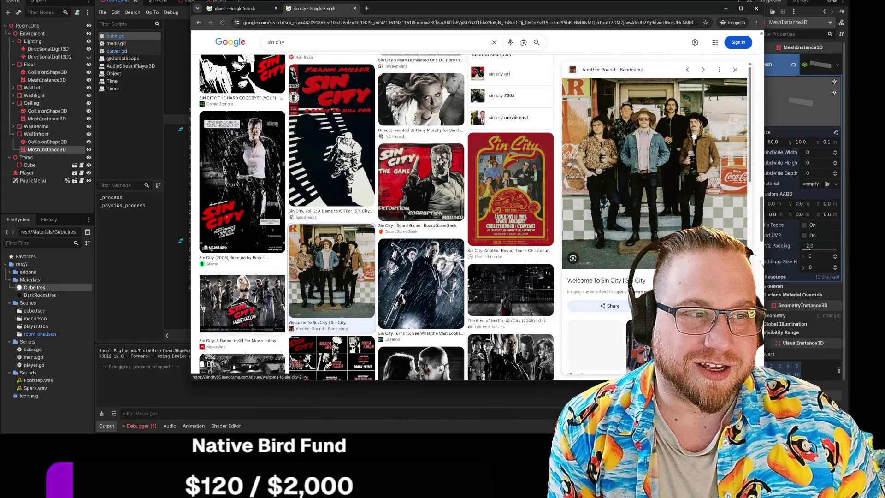
scroll(387, 283, down, 3)
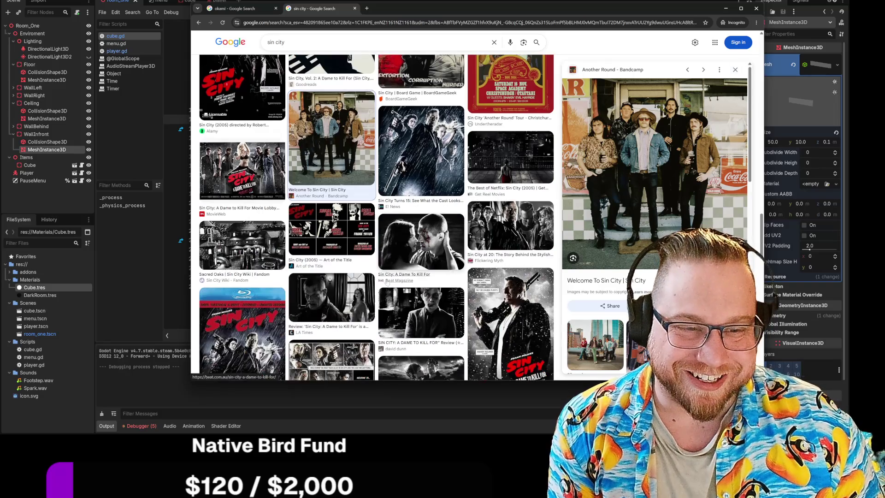
click(241, 247)
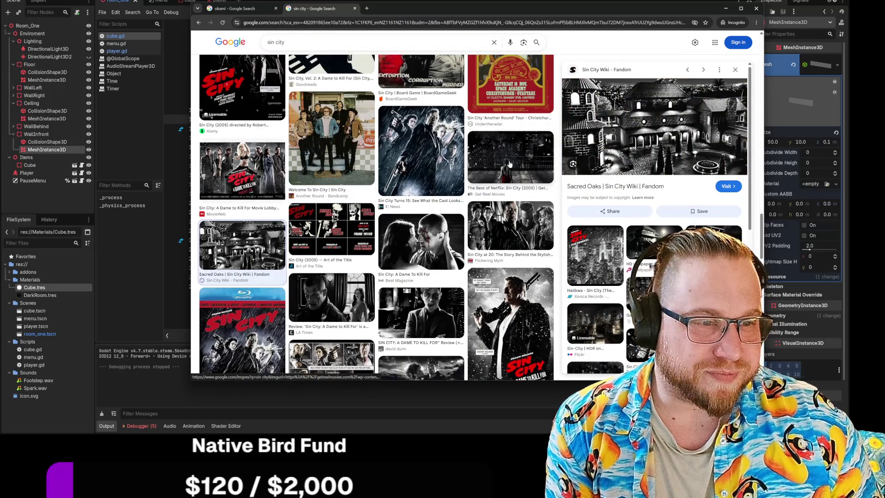
click(511, 166)
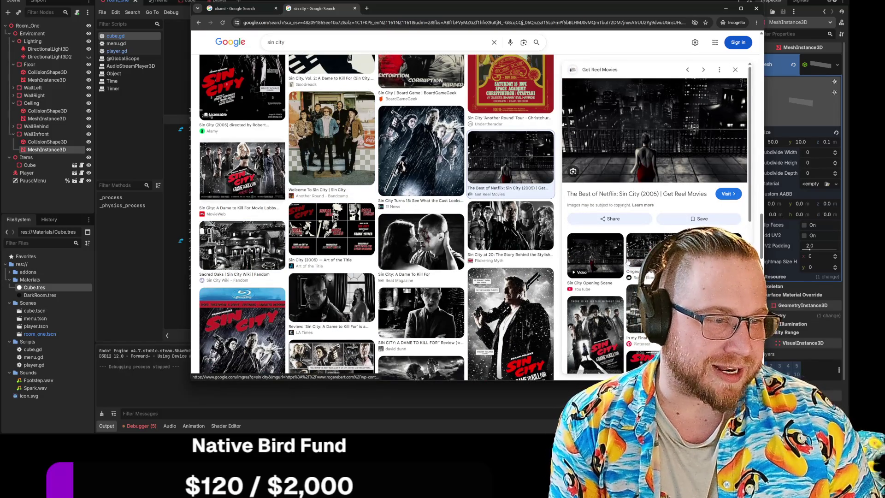
click(652, 253)
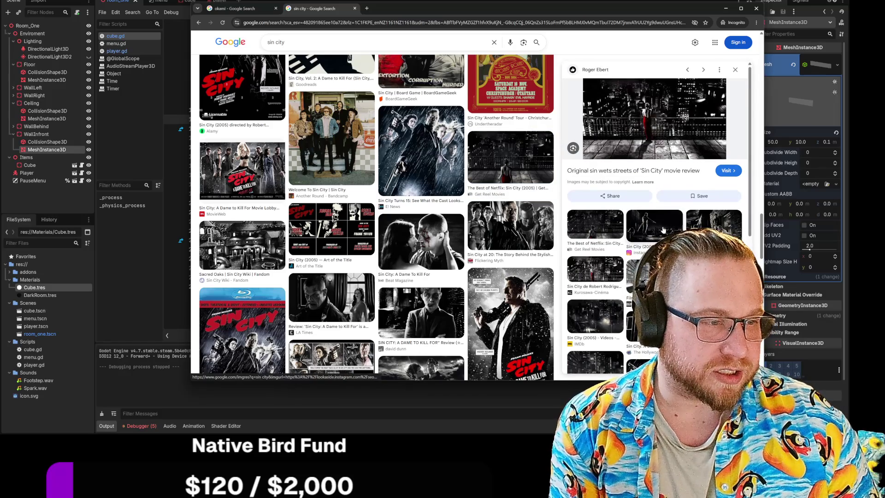
click(663, 224)
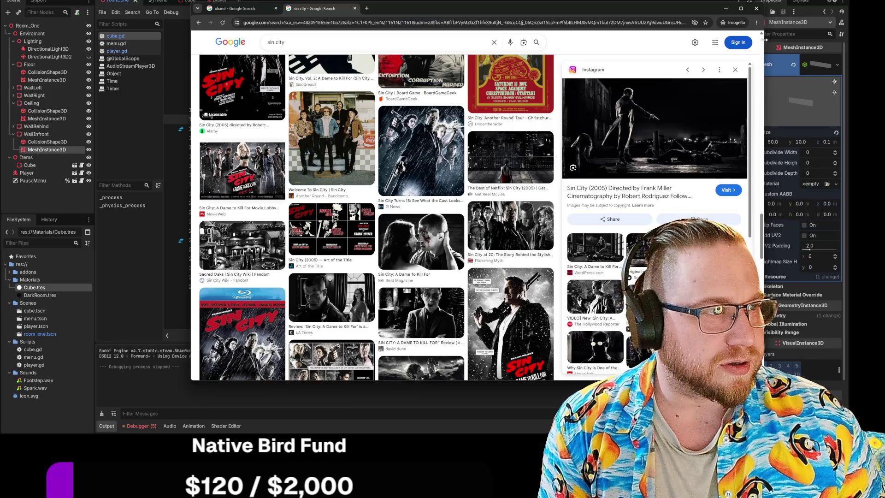
mouse_move(763, 43)
mouse_down()
mouse_move(742, 55)
mouse_move(543, 69)
mouse_move(553, 81)
mouse_move(607, 91)
mouse_up()
Step: Check cube.gd, view Planet Terror images in an enlarged browser, then hide it and recall the Grindhouse results
key(alt+Tab)
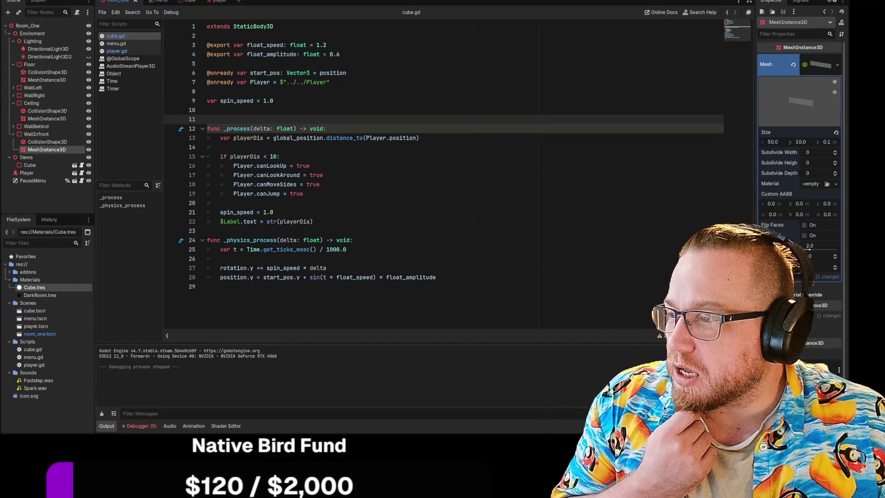
key(alt+Tab)
drag(300, 16, 346, 1)
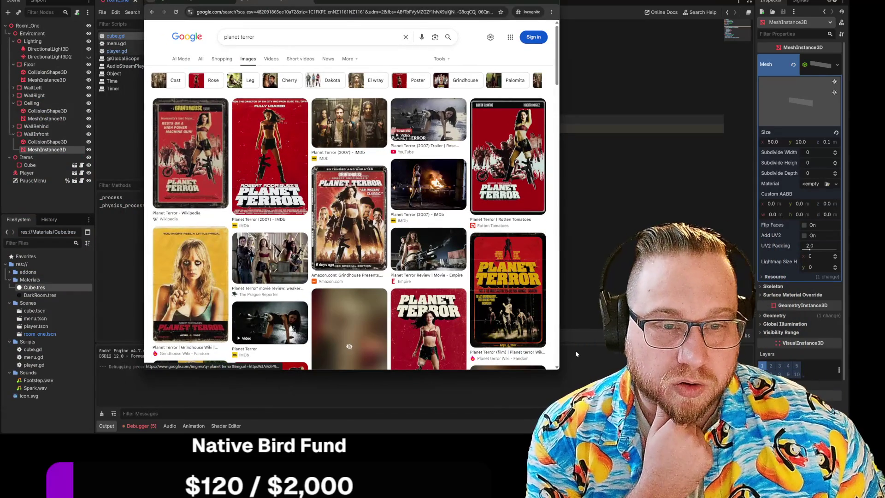
mouse_move(559, 369)
mouse_down()
mouse_move(593, 397)
mouse_move(690, 416)
mouse_move(629, 410)
mouse_up()
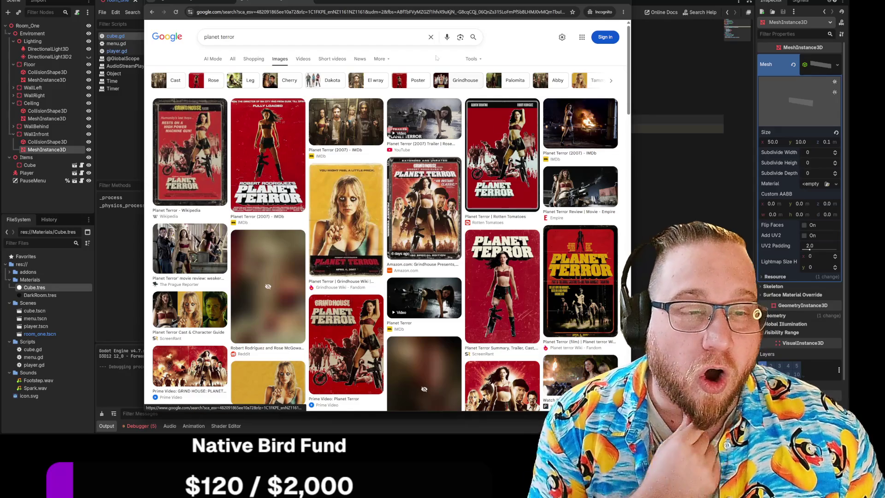
drag(430, 0, 430, 0)
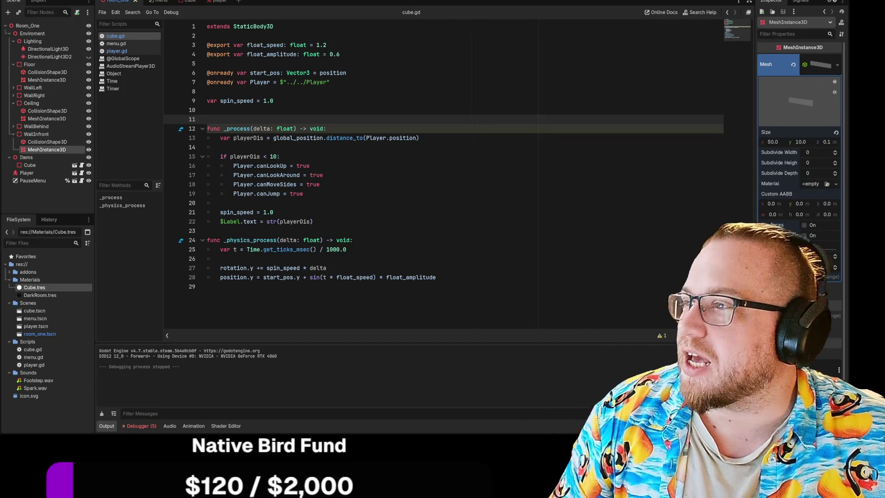
key(alt+Tab)
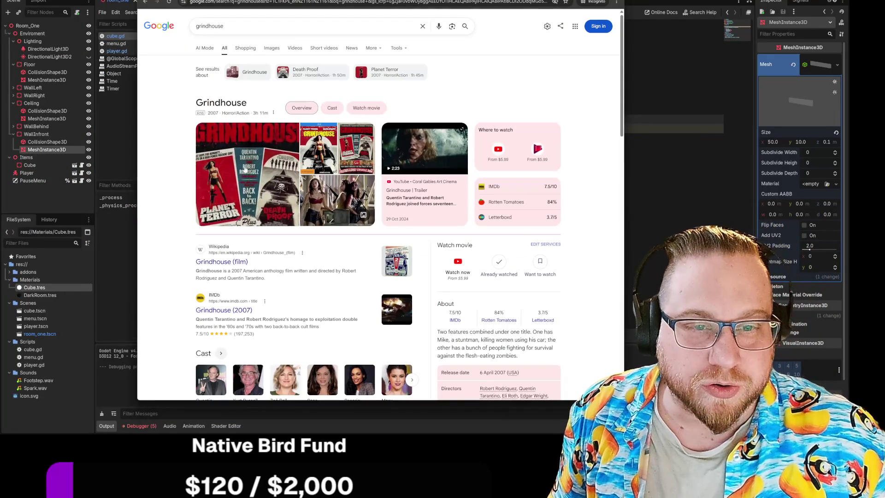
click(249, 168)
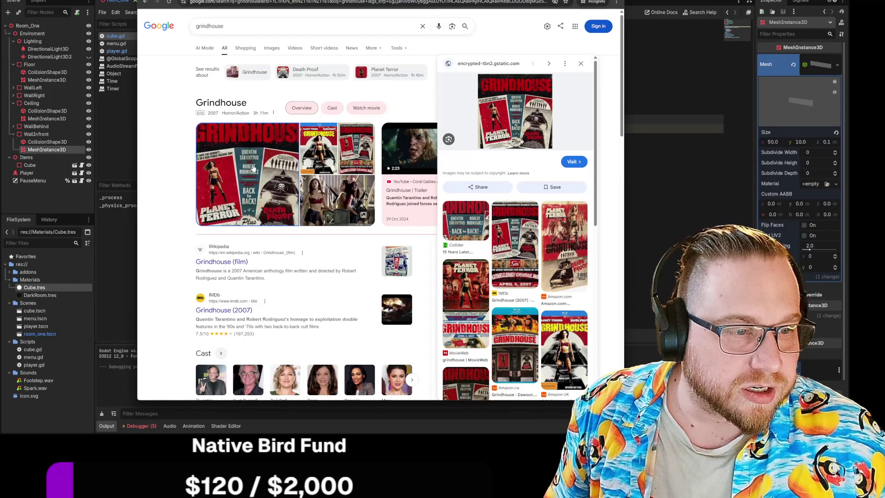
scroll(335, 323, down, 4)
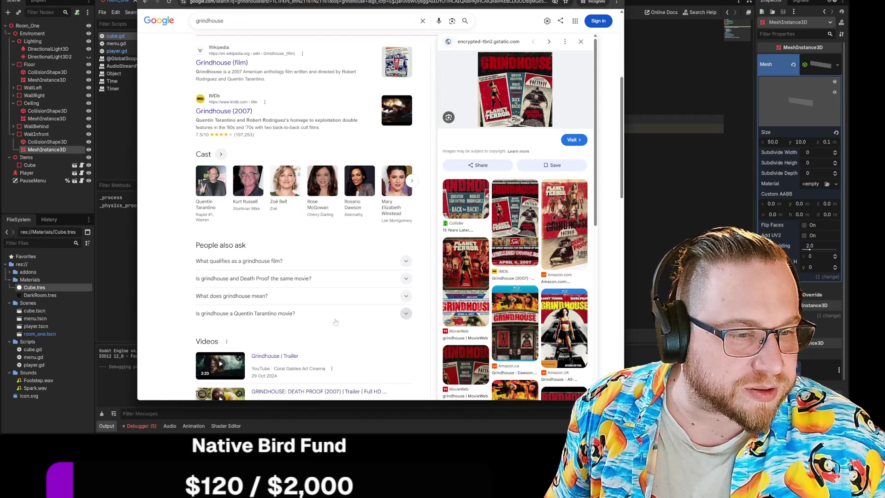
scroll(335, 322, down, 1)
scroll(335, 323, down, 2)
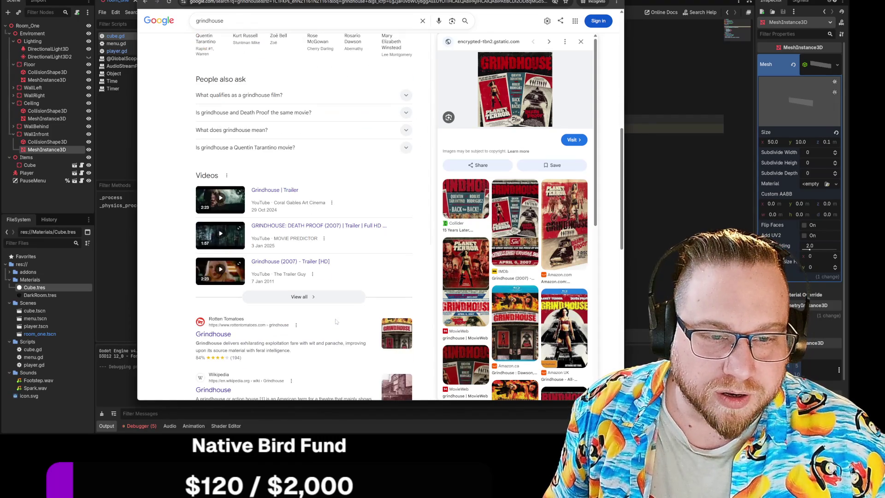
scroll(335, 322, up, 5)
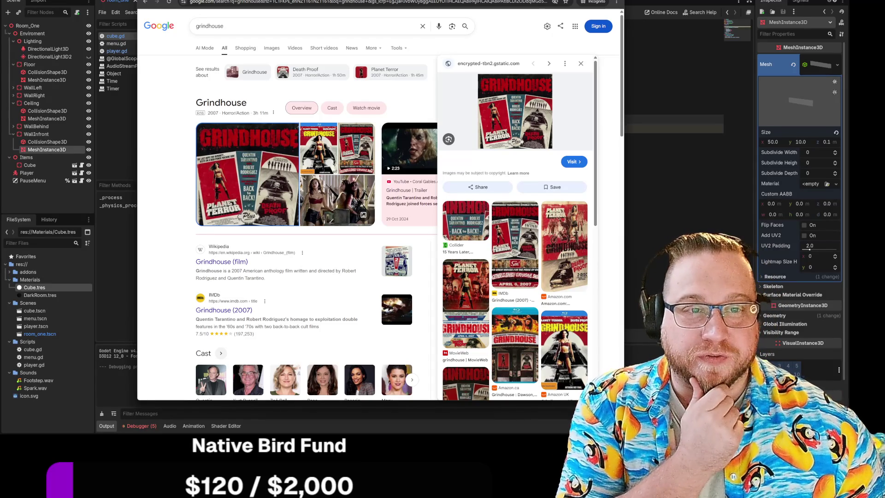
key(alt+Tab)
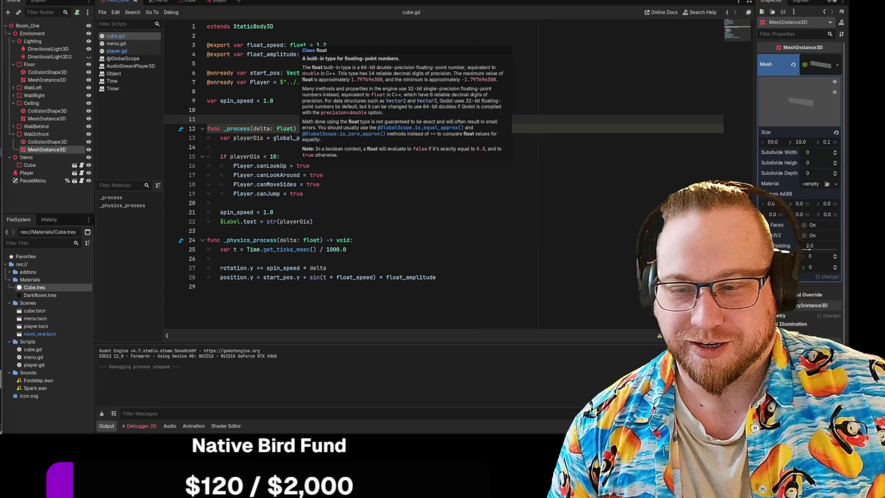
Step: Leave cube.gd at empty line 14 and open the player.gd script from the Scripts list
click(212, 147)
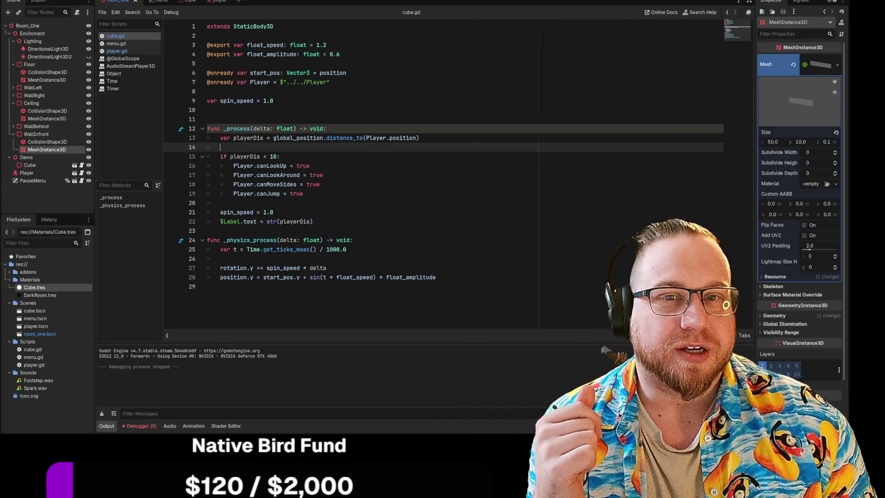
click(116, 51)
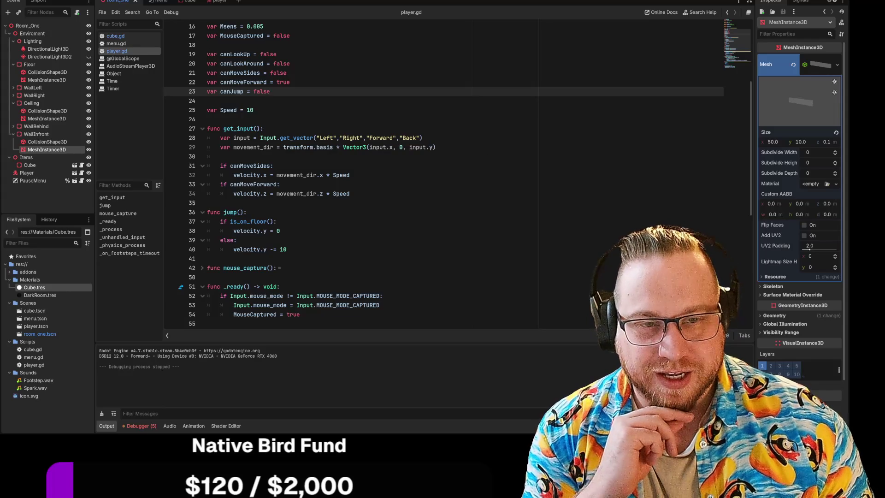
click(207, 100)
scroll(443, 175, down, 5)
click(276, 194)
scroll(465, 175, down, 1)
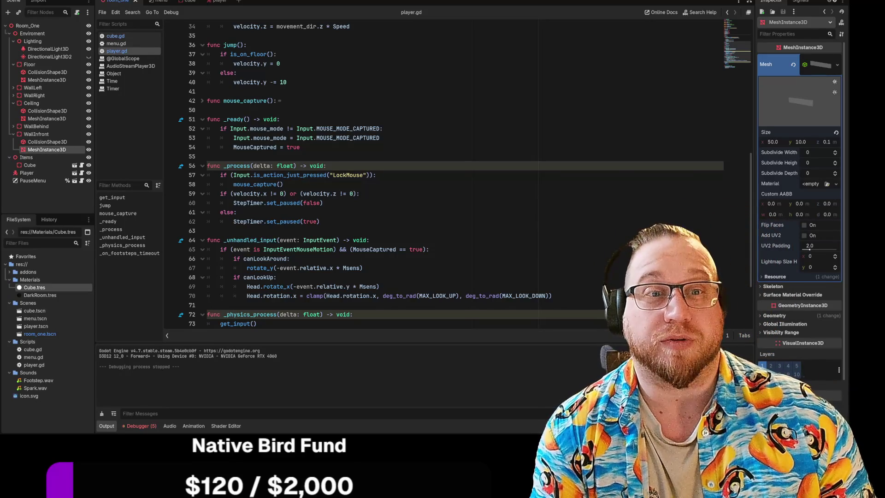
scroll(456, 176, up, 5)
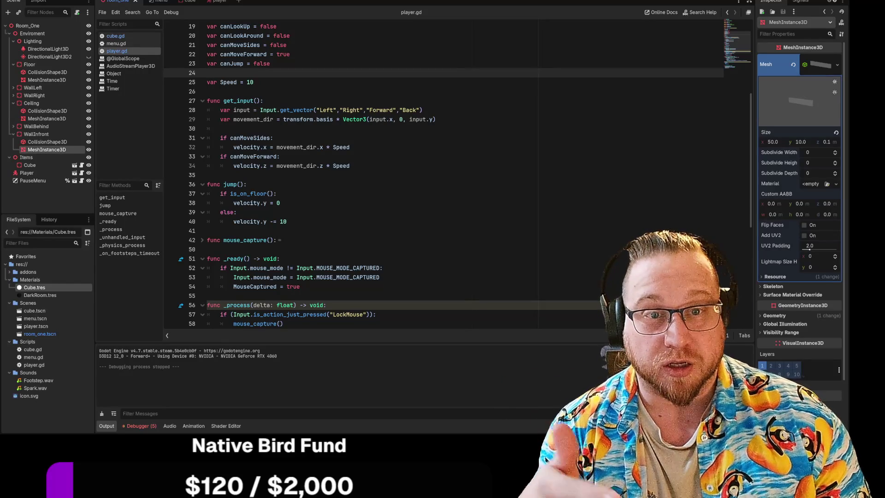
scroll(456, 175, down, 7)
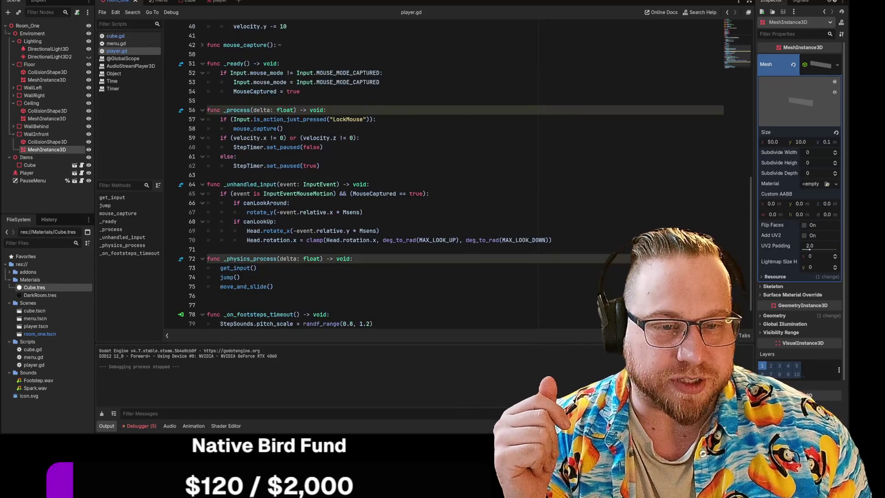
scroll(456, 175, up, 7)
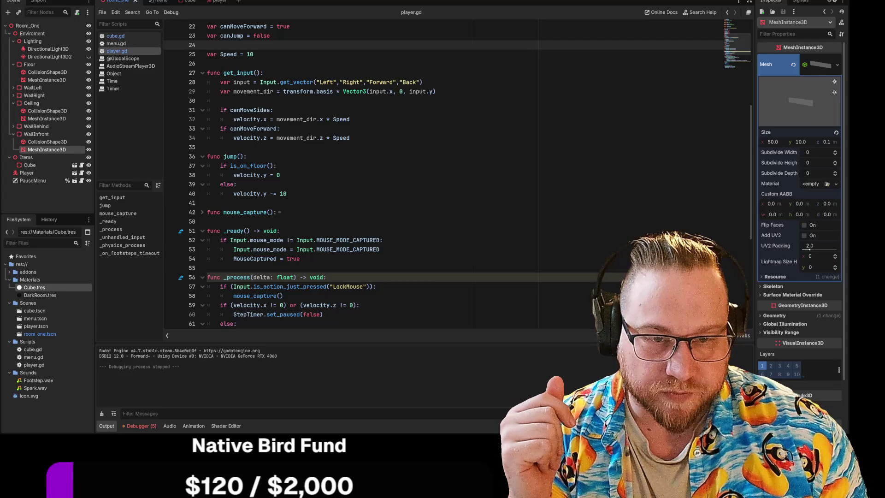
click(286, 193)
key(Return)
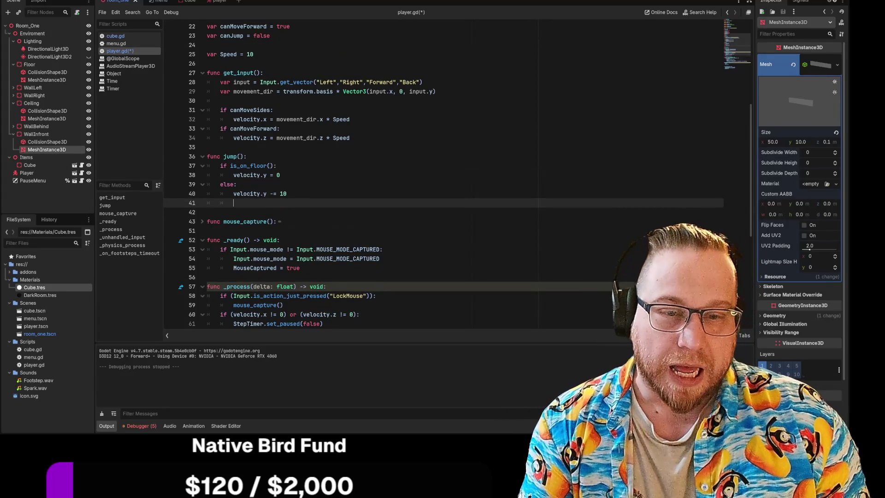
scroll(456, 176, down, 7)
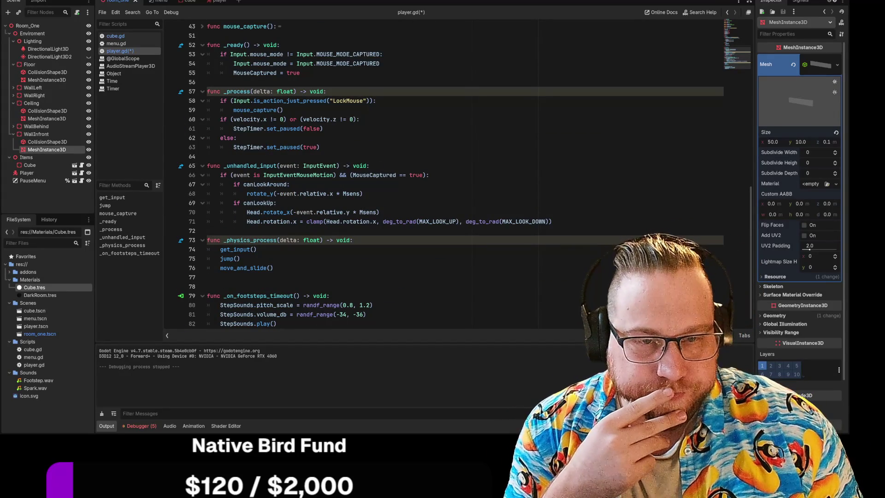
scroll(456, 175, down, 1)
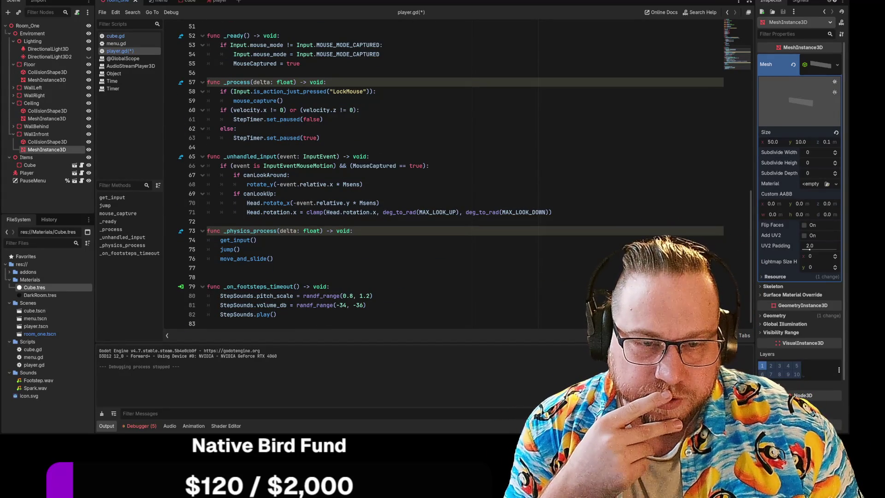
scroll(457, 175, up, 3)
scroll(456, 176, down, 2)
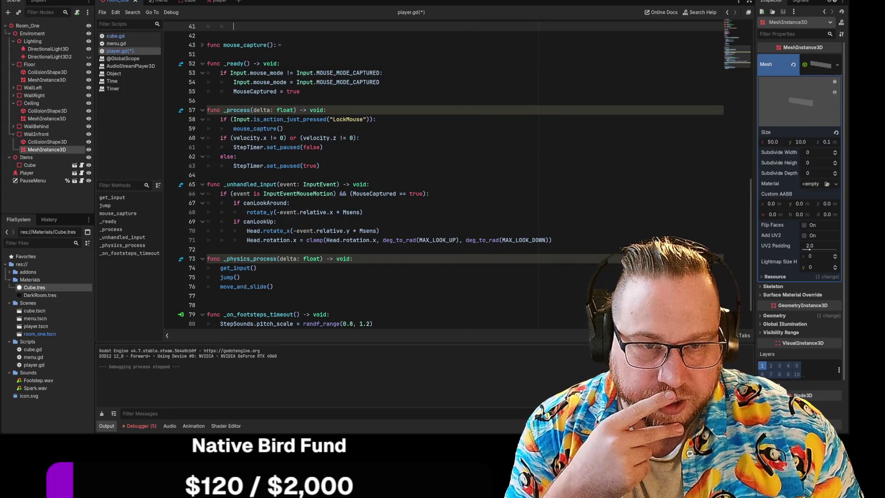
click(324, 147)
scroll(443, 175, up, 5)
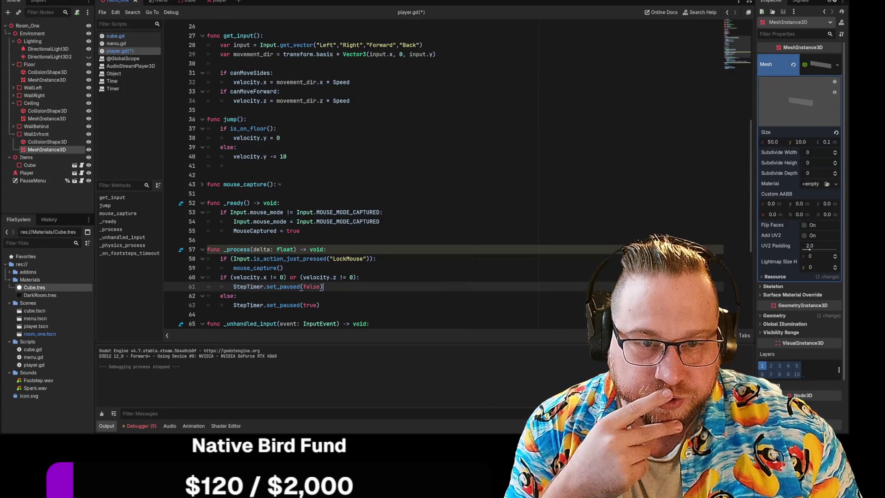
scroll(457, 175, up, 1)
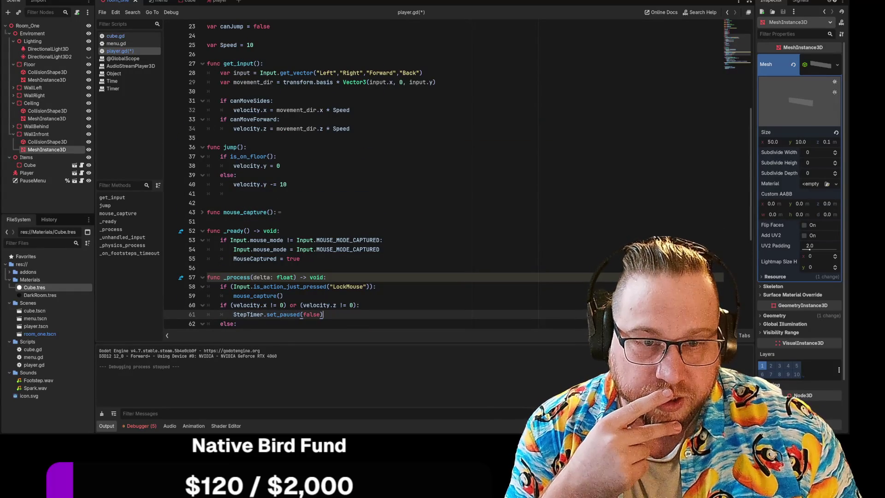
mouse_move(228, 101)
mouse_down()
mouse_move(272, 101)
mouse_move(279, 118)
mouse_up()
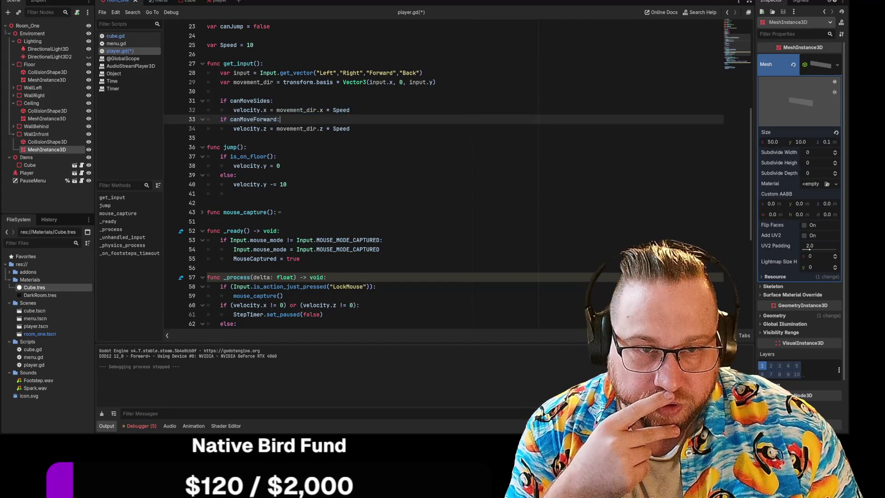
click(351, 110)
click(234, 194)
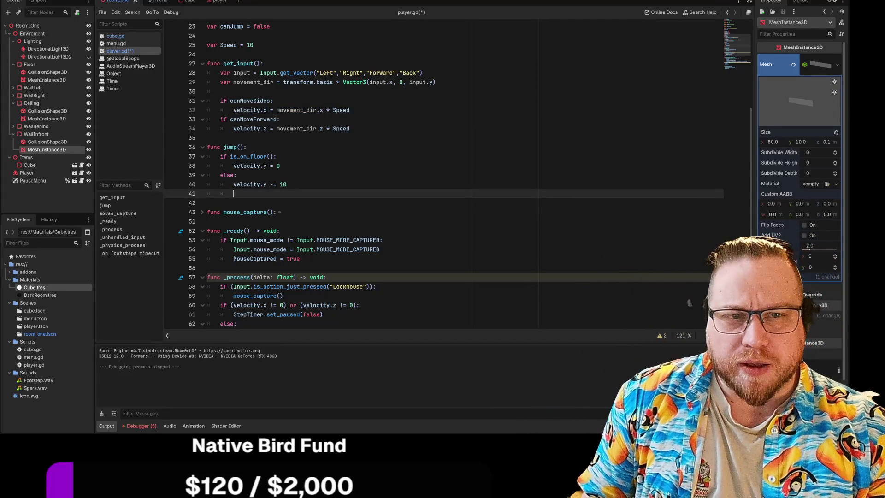
scroll(457, 175, up, 1)
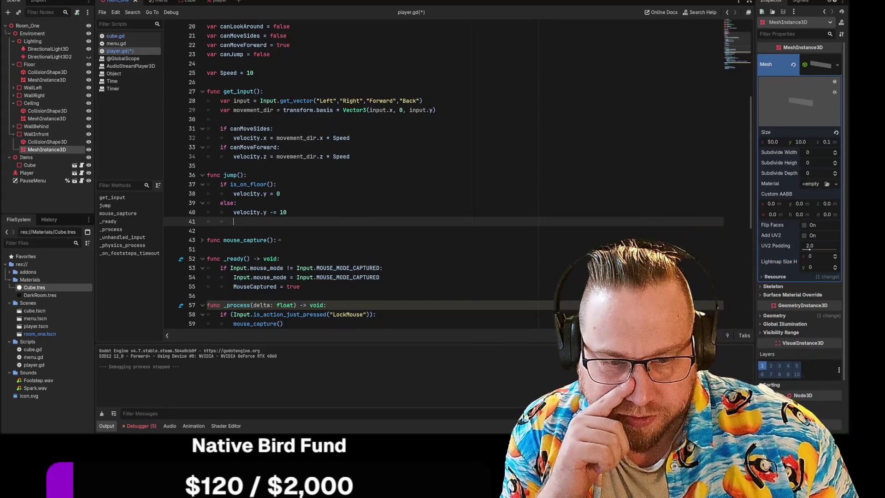
scroll(456, 176, down, 5)
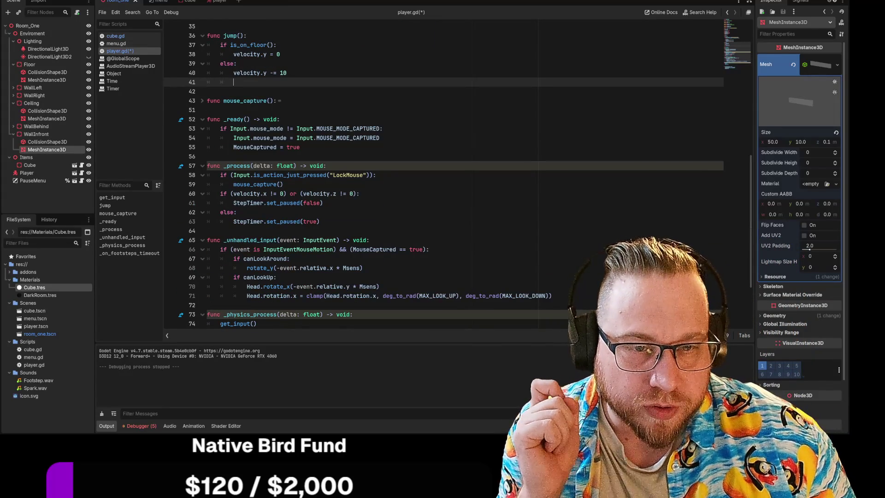
drag(220, 174, 379, 175)
Step: Copy the LockMouse input check onto line 41 of jump() and change it to check "Jump"
right_click(360, 175)
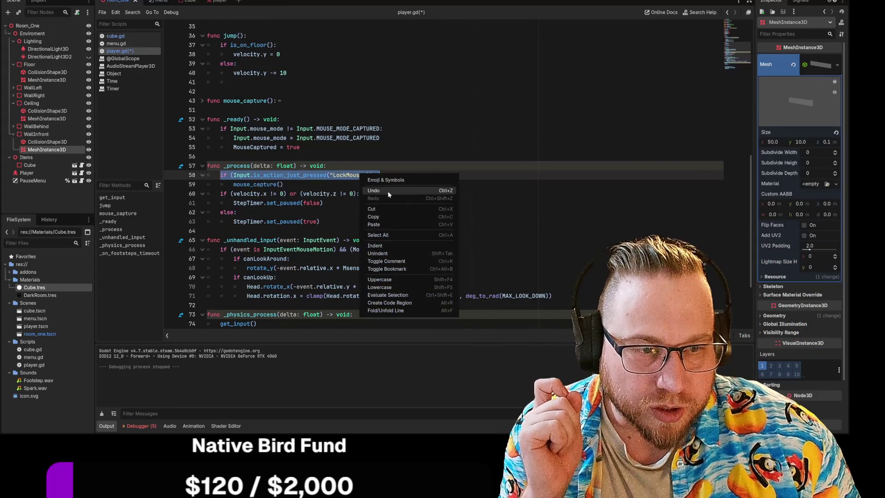
click(381, 217)
scroll(382, 215, up, 4)
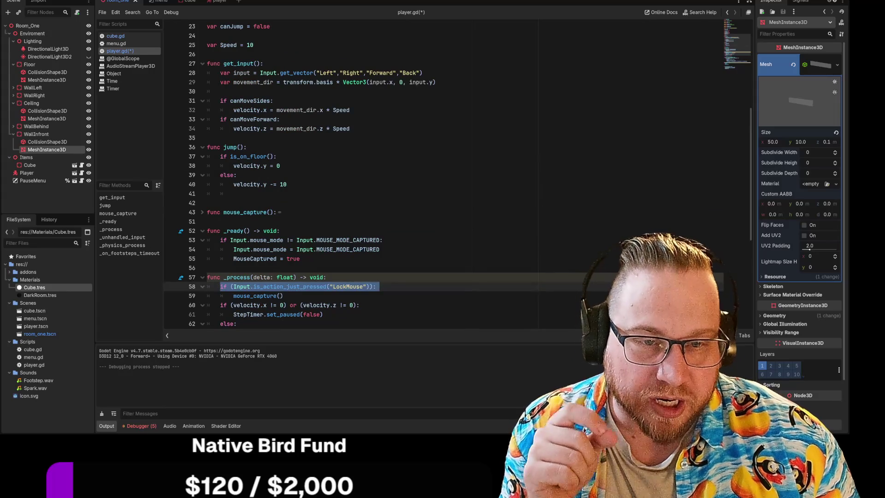
click(234, 193)
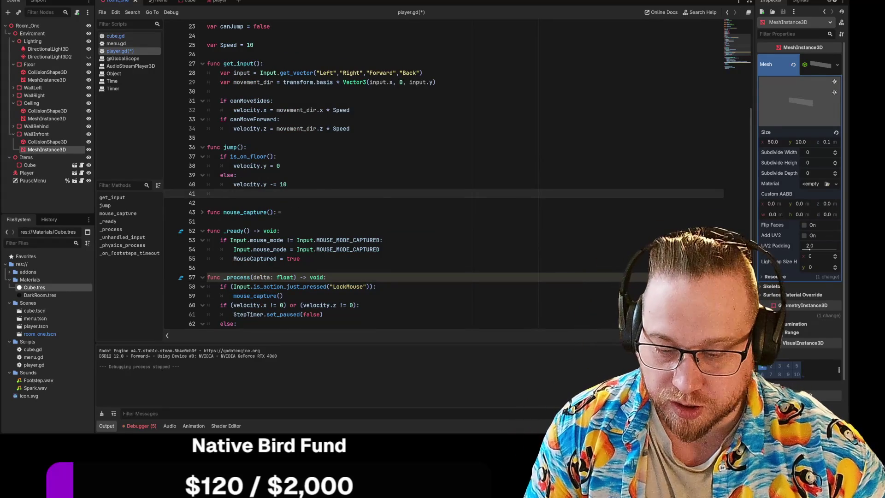
key(ctrl+v)
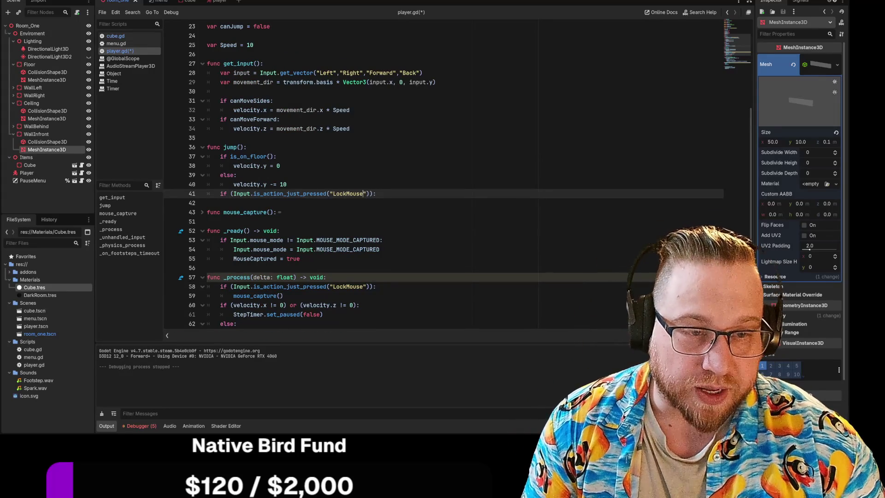
key(BackSpace)
key(BackSpace)
key(BackSpace)
text(Jump)
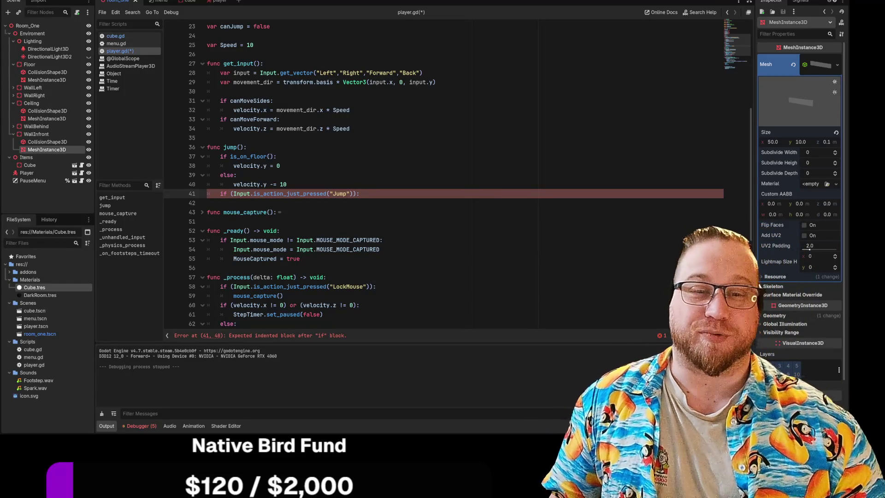
key(Return)
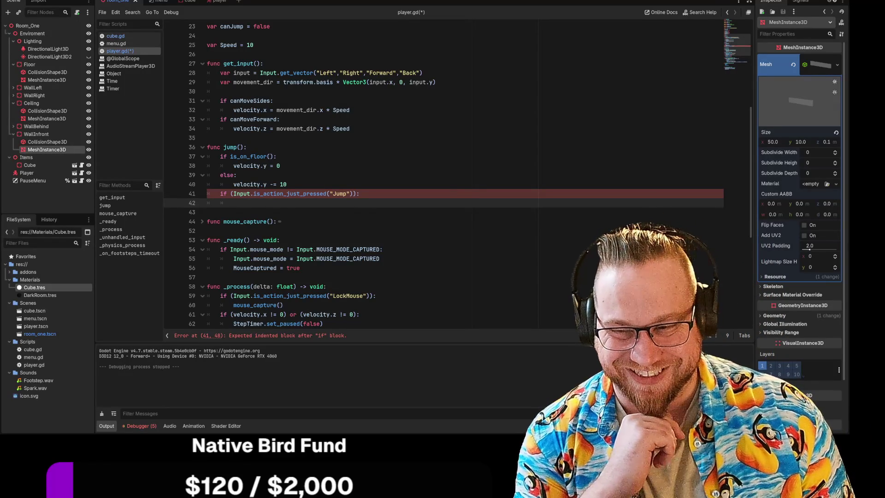
Step: Duplicate the velocity.y -= 10 line beneath the Jump check on line 42
mouse_move(244, 184)
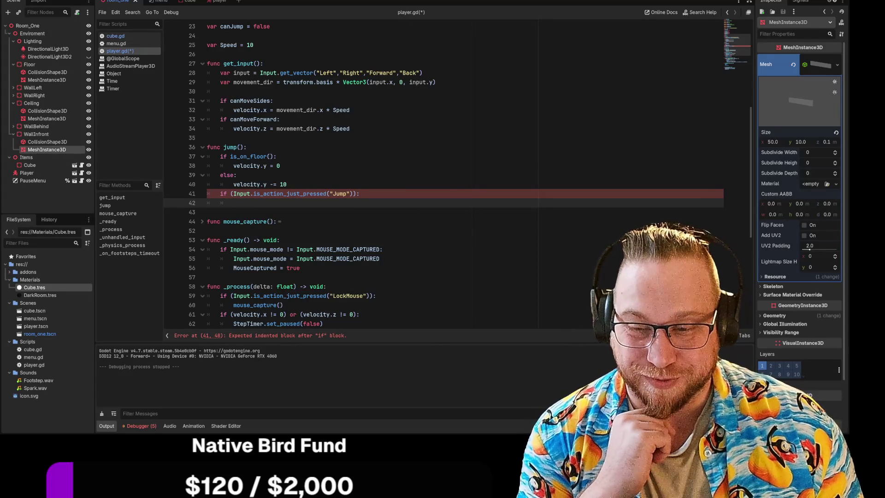
key(Up)
key(Up)
key(shift+End)
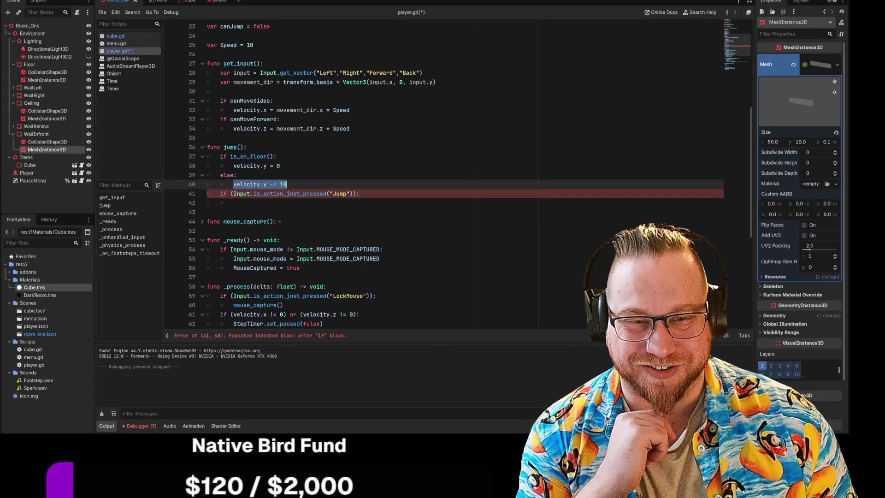
right_click(275, 184)
click(295, 221)
key(Down)
key(Down)
key(ctrl+v)
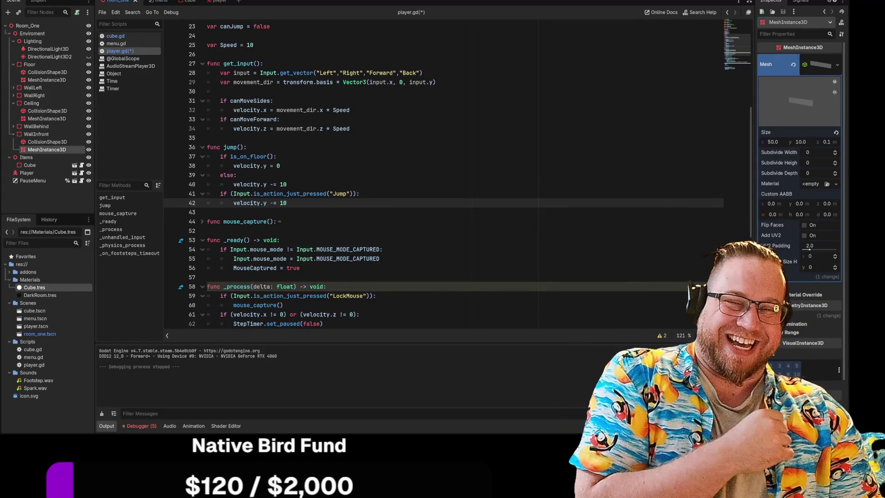
Step: Change the pasted line to velocity.y = 20, then save and run the game
click(273, 203)
key(BackSpace)
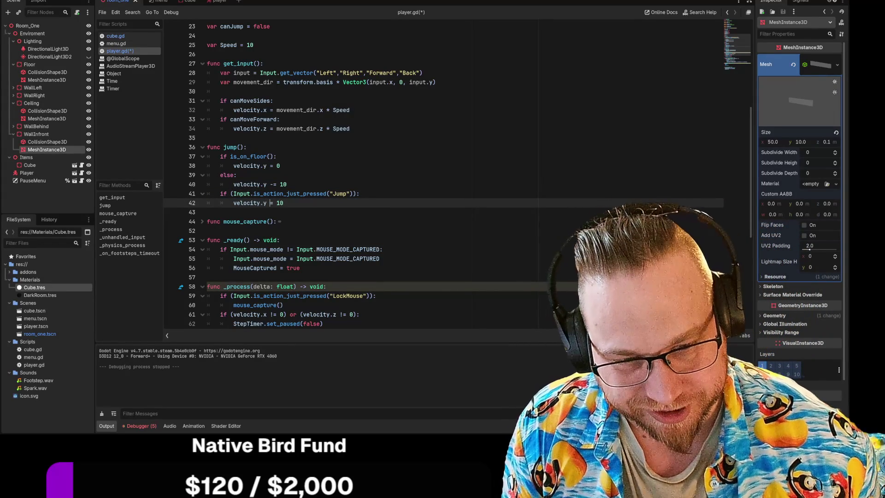
click(280, 203)
key(BackSpace)
text(2)
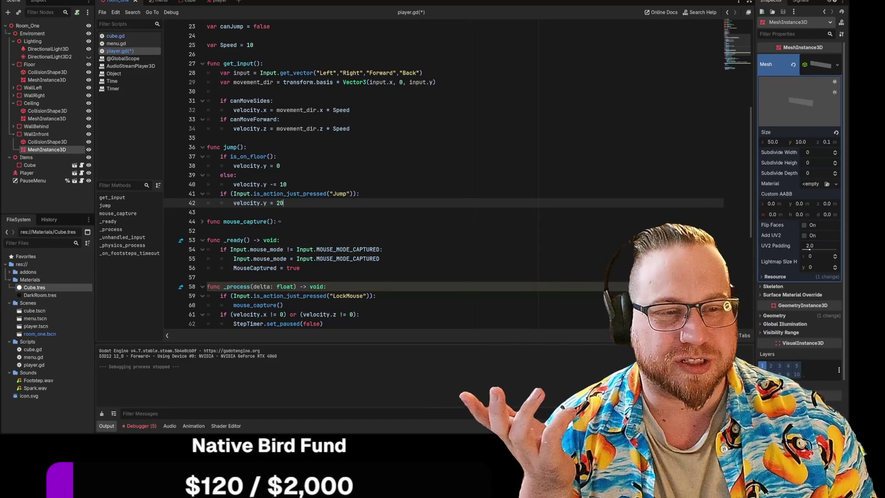
key(F5)
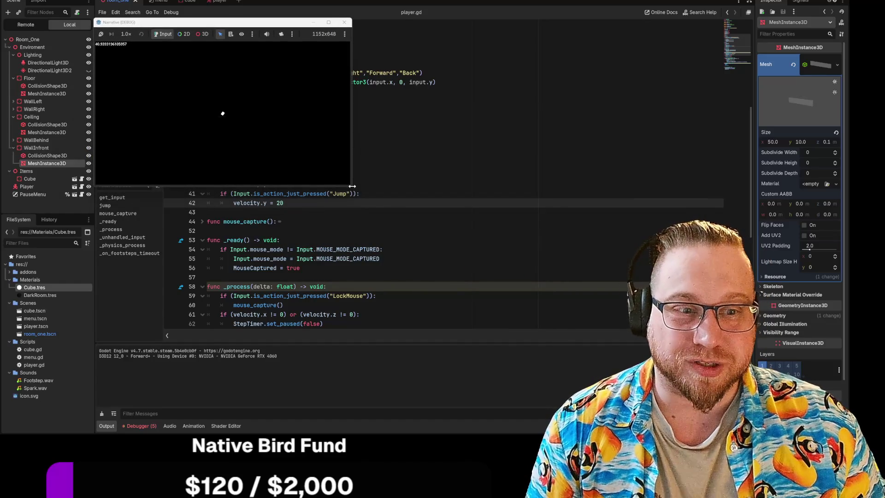
Step: Enlarge the game window to test the jump, then pause and close the game
mouse_move(351, 186)
mouse_down()
mouse_move(470, 284)
mouse_move(542, 322)
mouse_up()
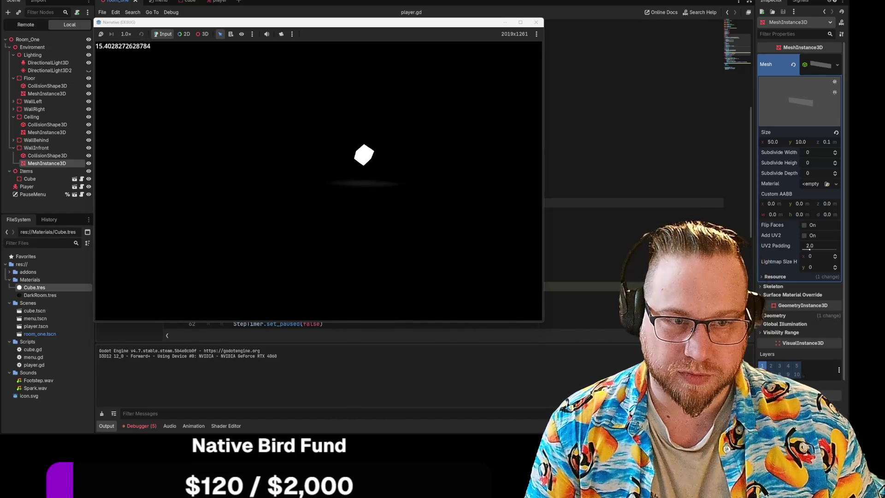
key(Escape)
click(536, 23)
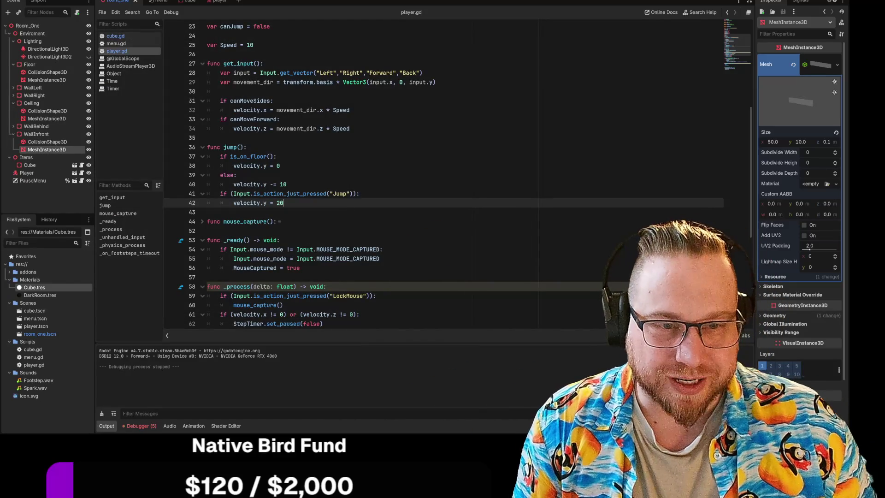
Step: Set line 40 gravity to velocity.y -= 1 and the Jump velocity on line 42 to 10
click(286, 185)
key(BackSpace)
key(BackSpace)
text(5)
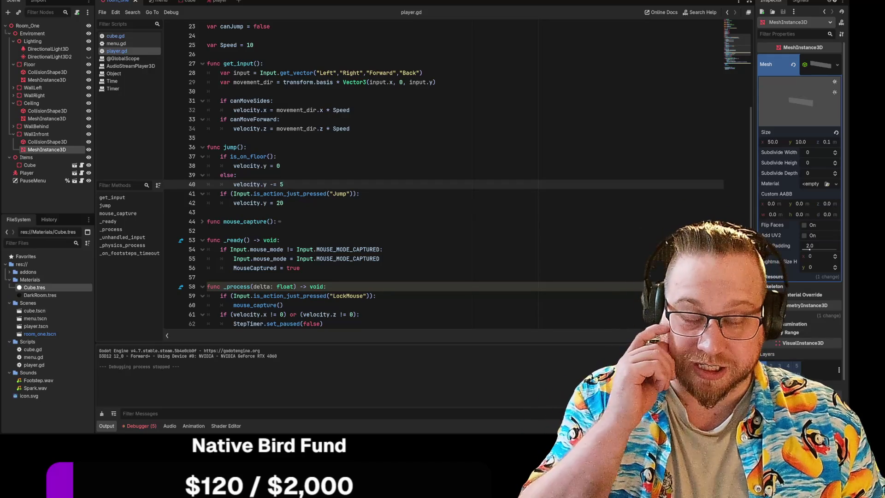
key(BackSpace)
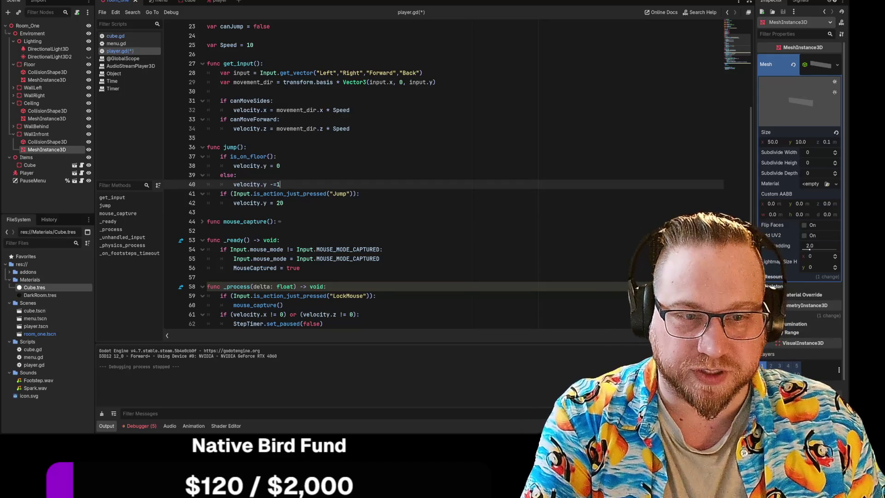
text(1)
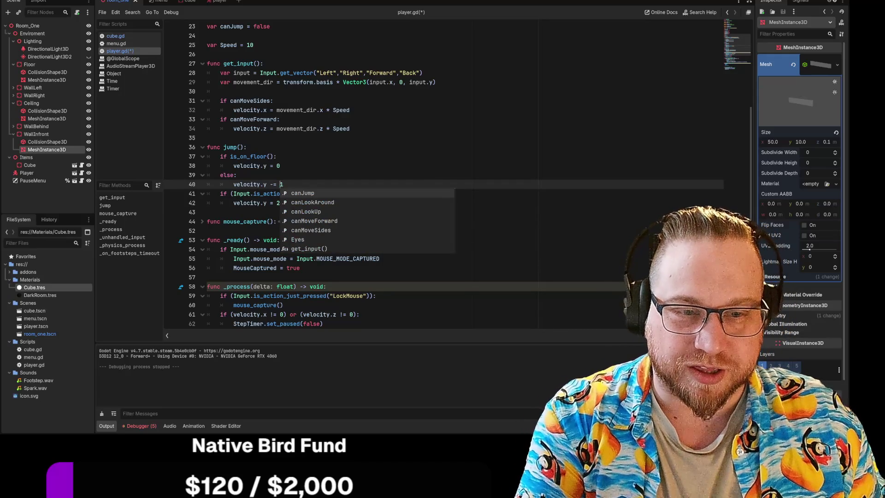
key(Escape)
click(284, 203)
key(BackSpace)
key(BackSpace)
text(10)
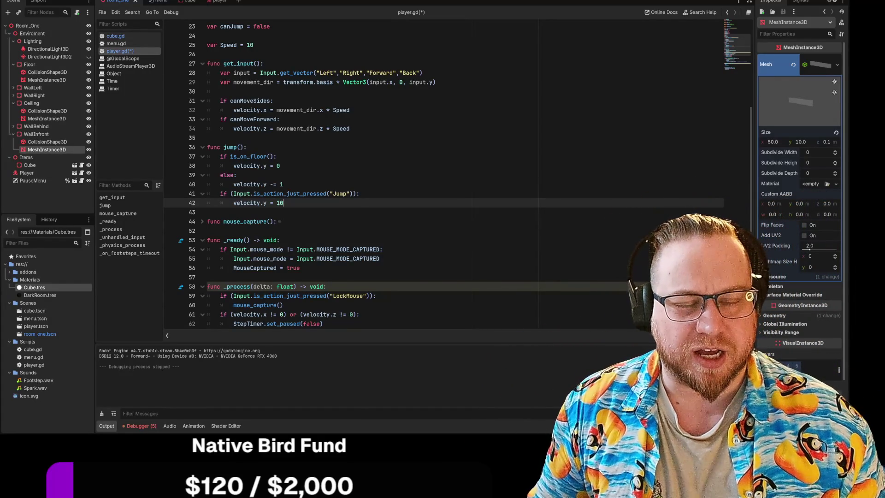
click(207, 212)
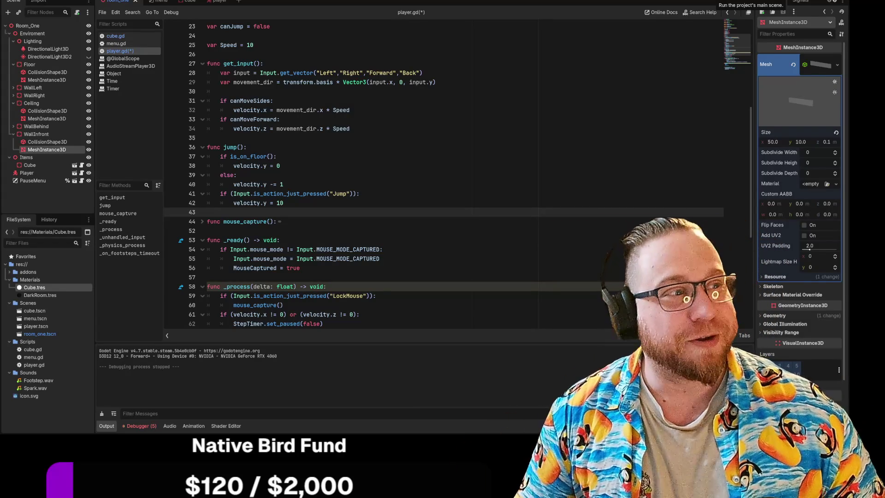
Step: Test the tuned jump in a moved, enlarged game window, close it, then unfold mouse_capture
click(716, 1)
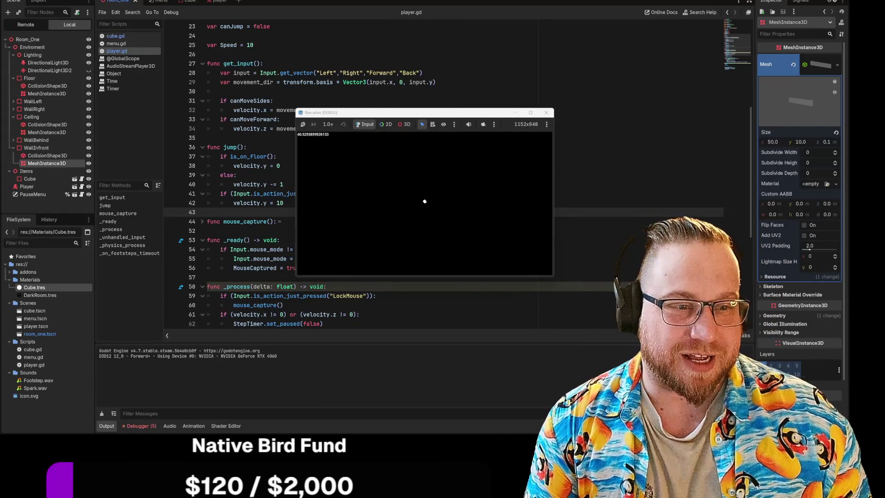
mouse_move(406, 116)
mouse_down()
mouse_move(208, 32)
mouse_move(210, 23)
mouse_up()
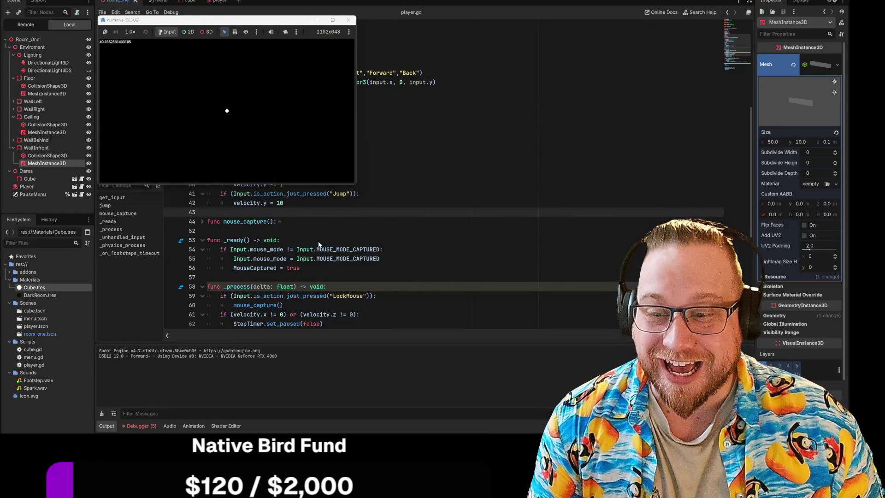
drag(355, 184, 515, 293)
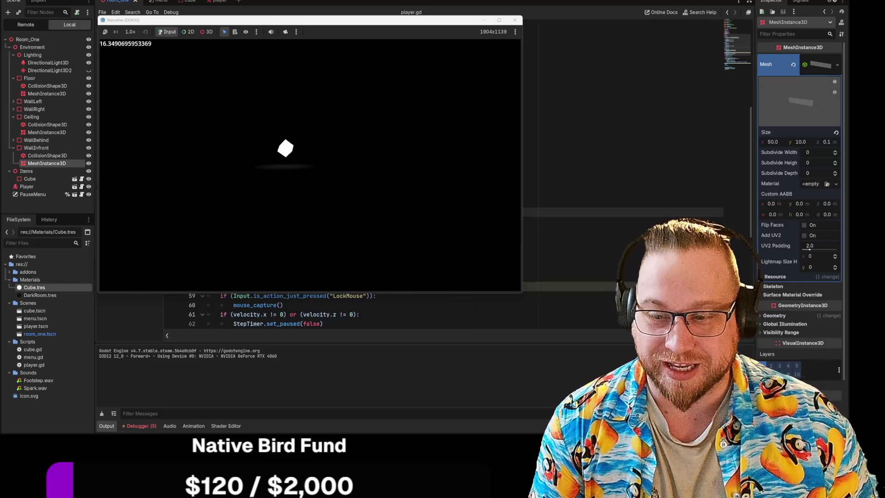
key(Escape)
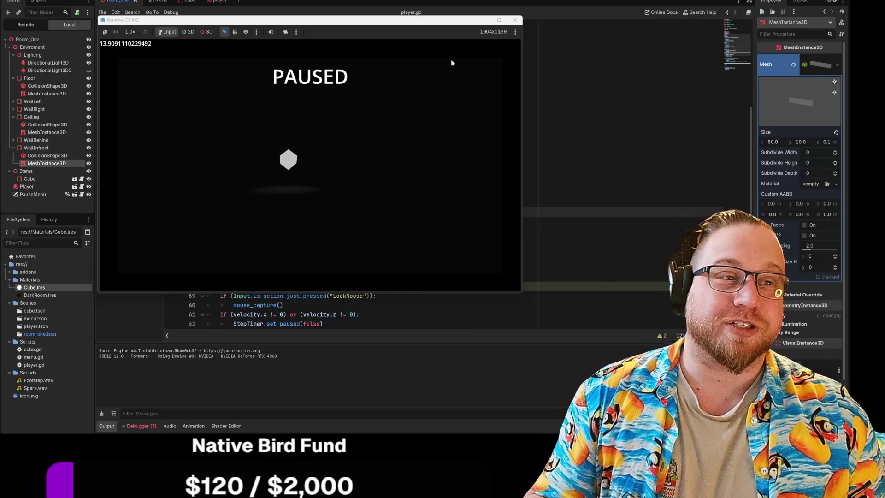
click(515, 19)
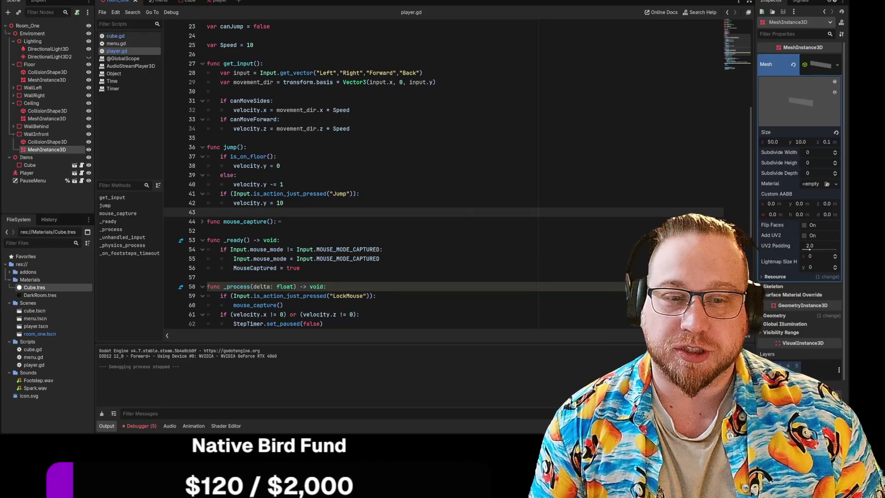
click(202, 221)
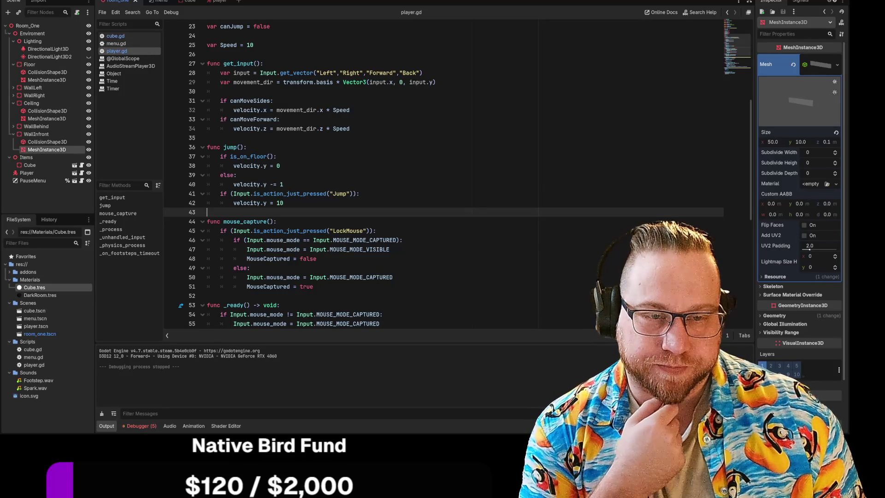
Step: Change the airborne gravity step to 0.5, then run, pause and close the game to test it
click(283, 184)
text(0.5)
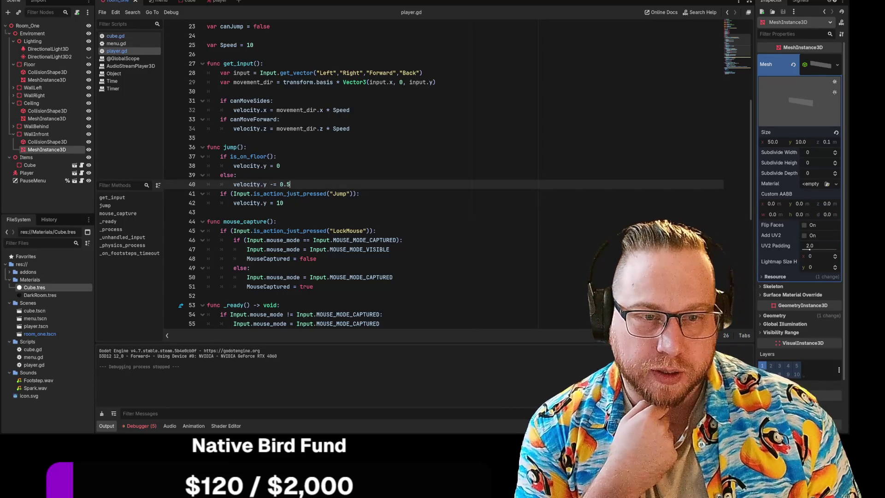
key(F5)
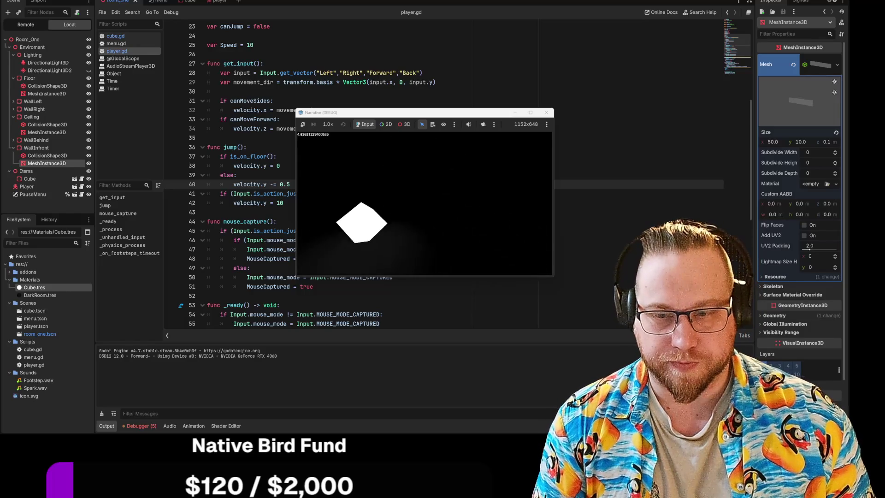
key(Escape)
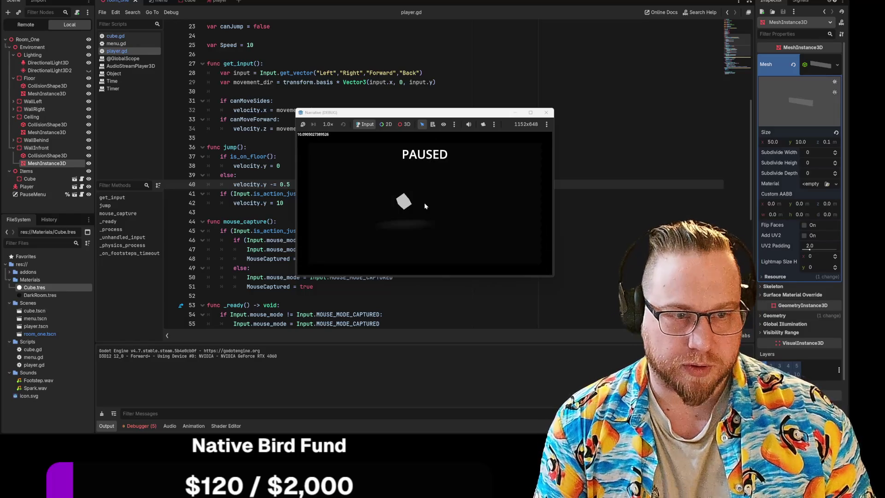
click(545, 113)
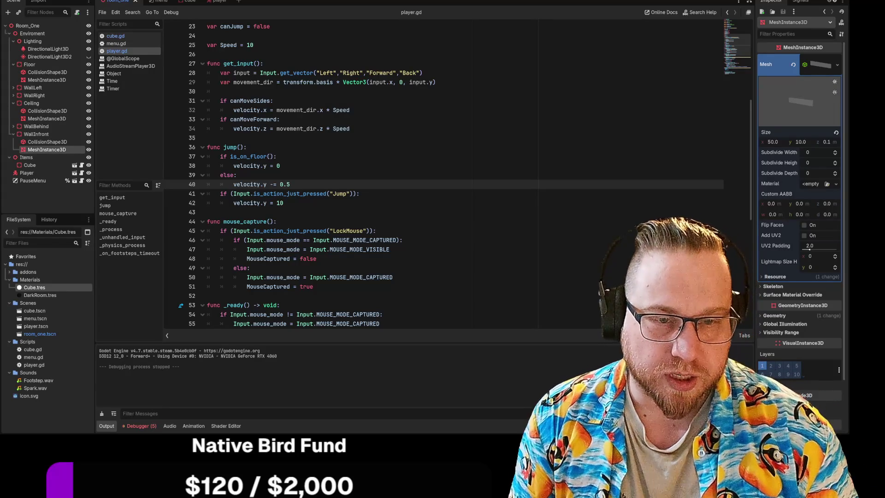
Step: Append && (canJump) to the Jump condition, keep canJump's default false, then save and run
key(Return)
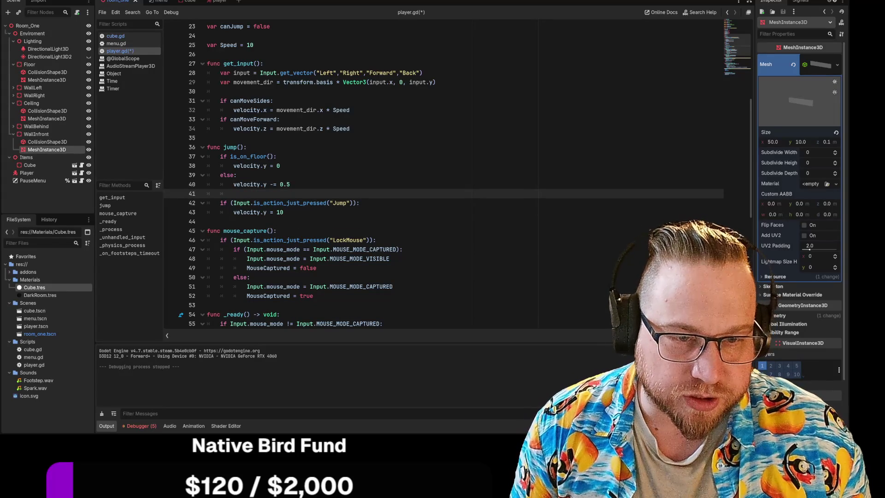
click(357, 203)
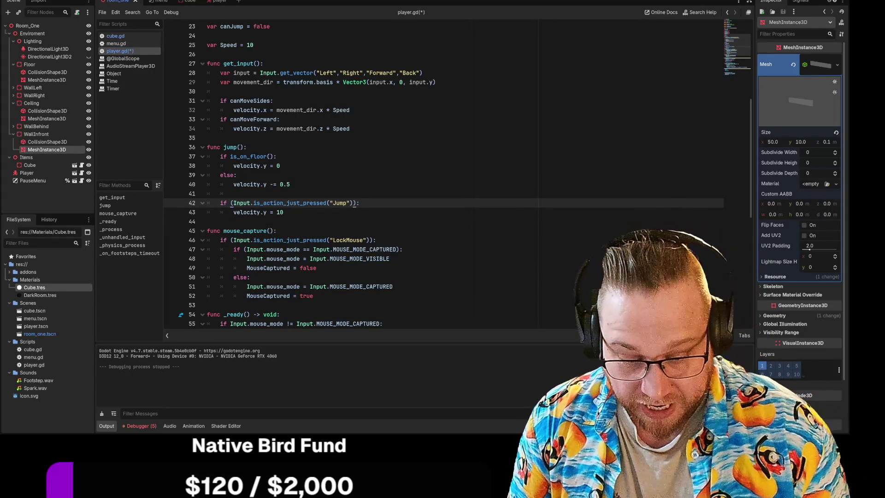
text(&& (can)
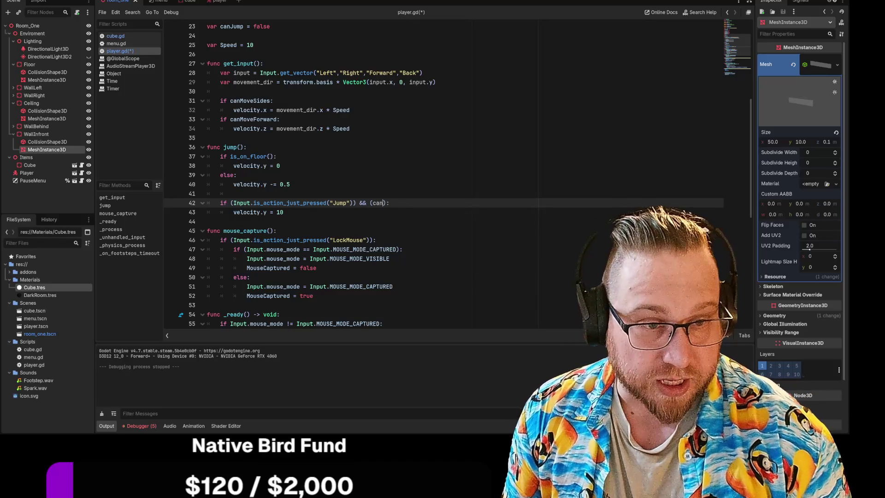
text(Jump)
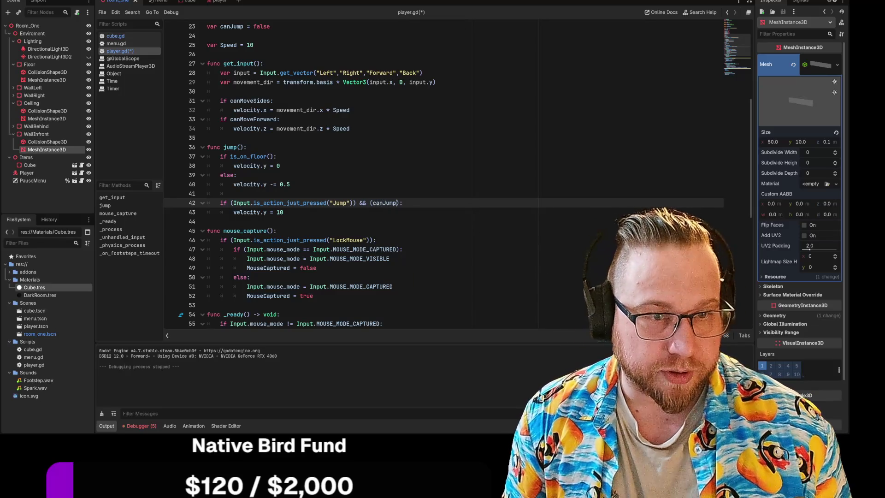
click(208, 221)
scroll(410, 175, up, 5)
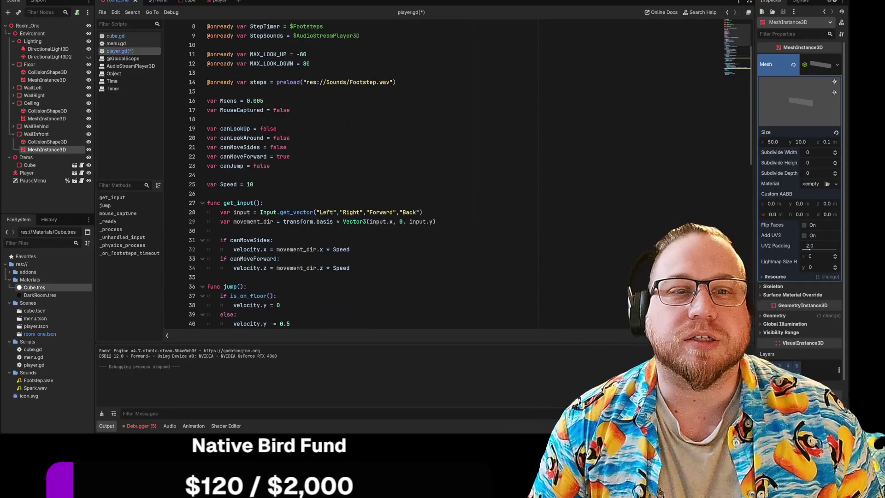
double_click(262, 166)
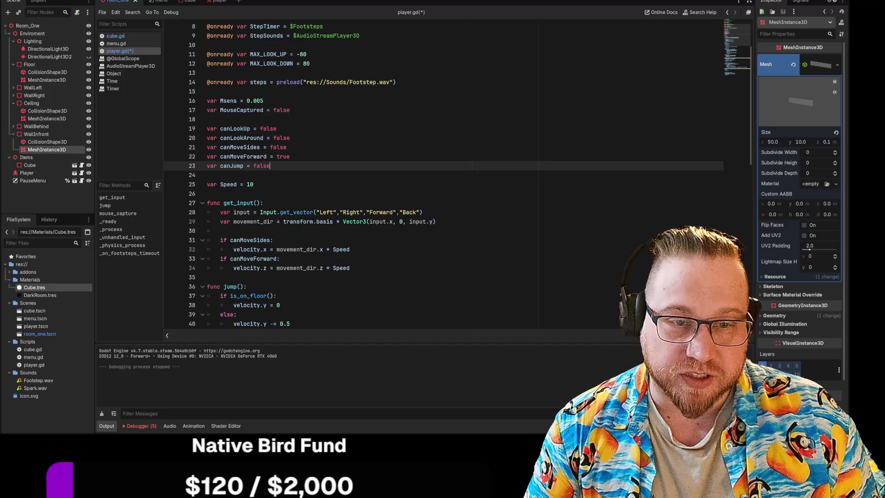
click(290, 156)
key(F5)
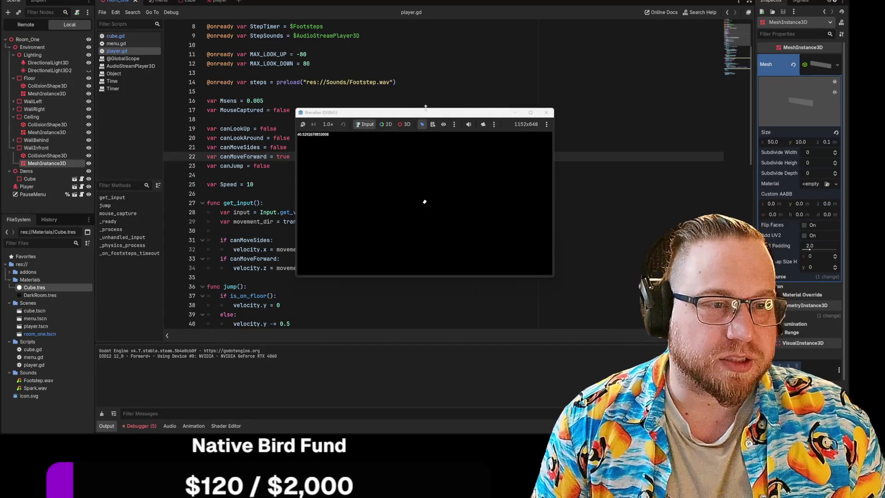
Step: Playtest the jump in a game window enlarged to 2406x1481 at the top-left, then pause and close it
mouse_move(415, 112)
mouse_down()
mouse_move(202, 33)
mouse_move(216, 18)
mouse_up()
mouse_move(354, 190)
mouse_down()
mouse_move(568, 348)
mouse_move(631, 374)
mouse_up()
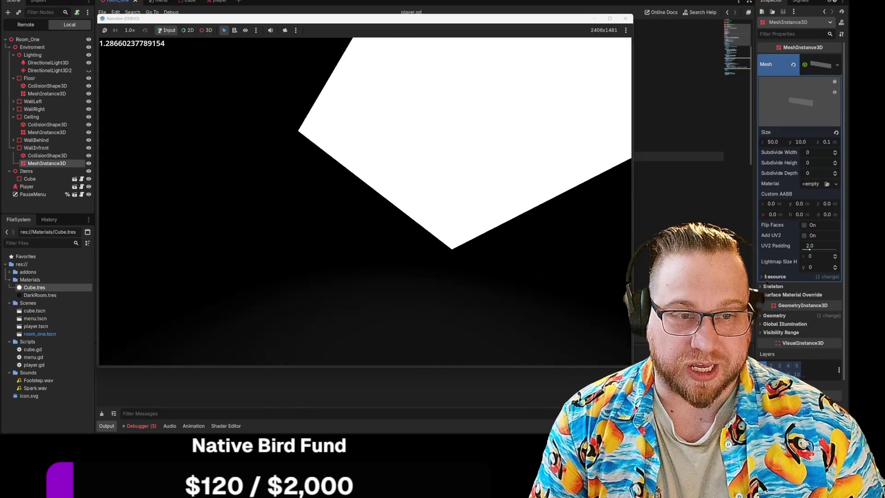
key(Escape)
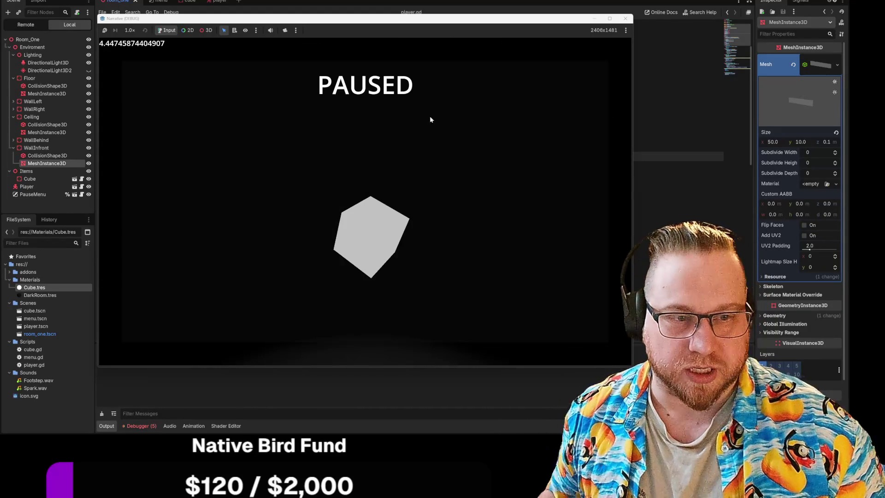
click(625, 18)
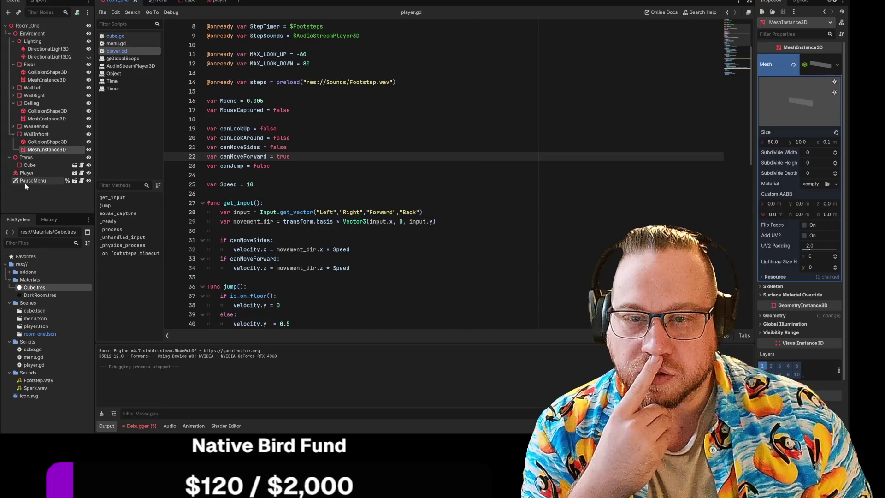
Step: Create a new empty scene tab from the + button
click(237, 2)
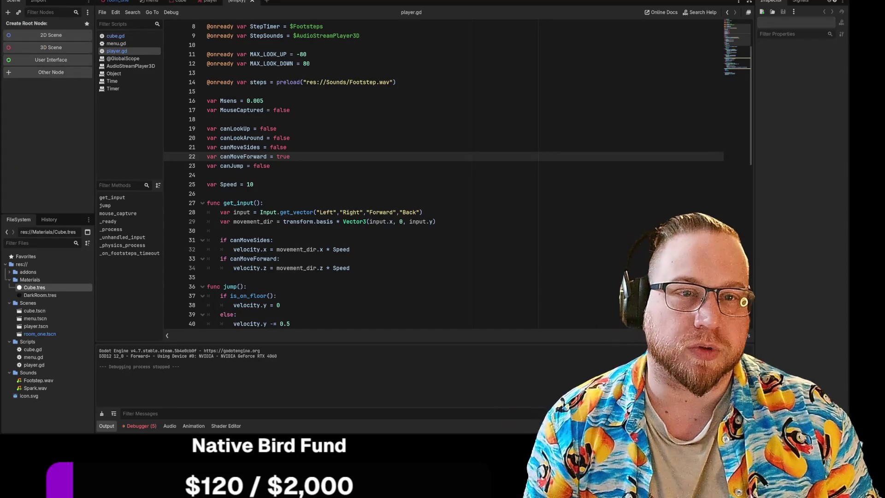
Step: Search 'canva' among Other Node types and create a CanvasLayer as the scene root
click(46, 72)
click(341, 114)
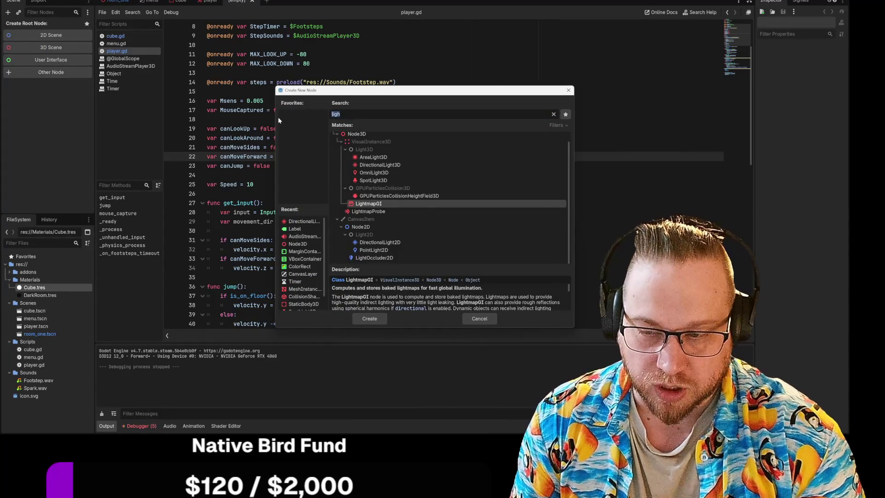
text(canva)
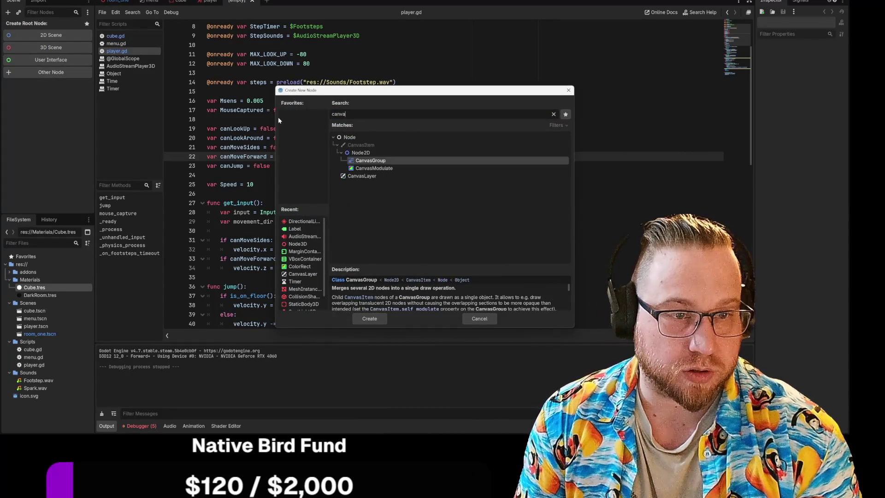
key(Down)
key(Down)
key(Return)
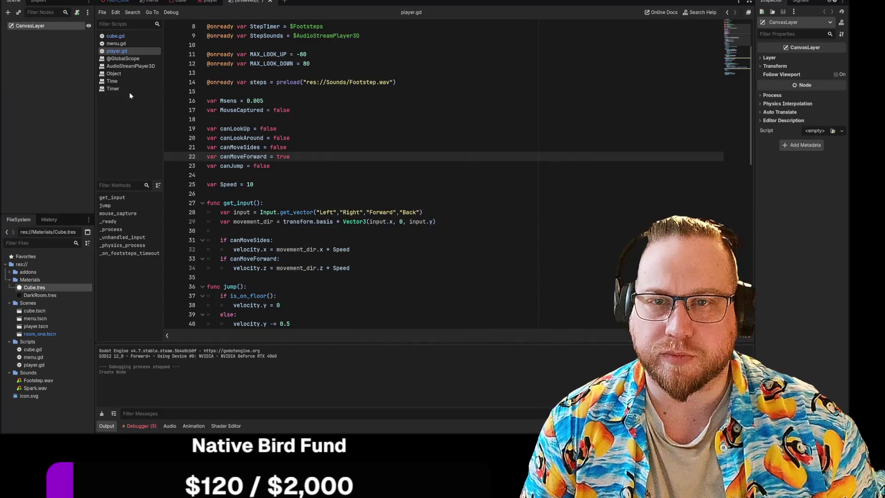
Step: Rename the CanvasLayer root node to PlayerUI
right_click(43, 26)
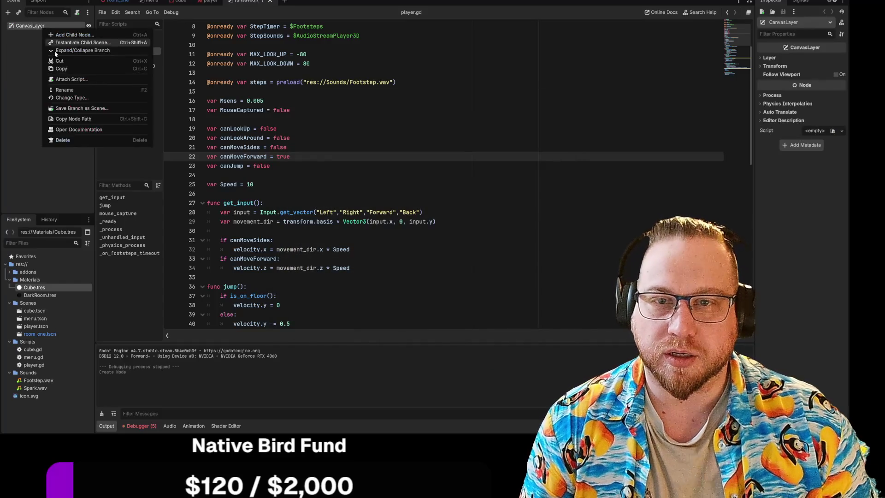
click(69, 90)
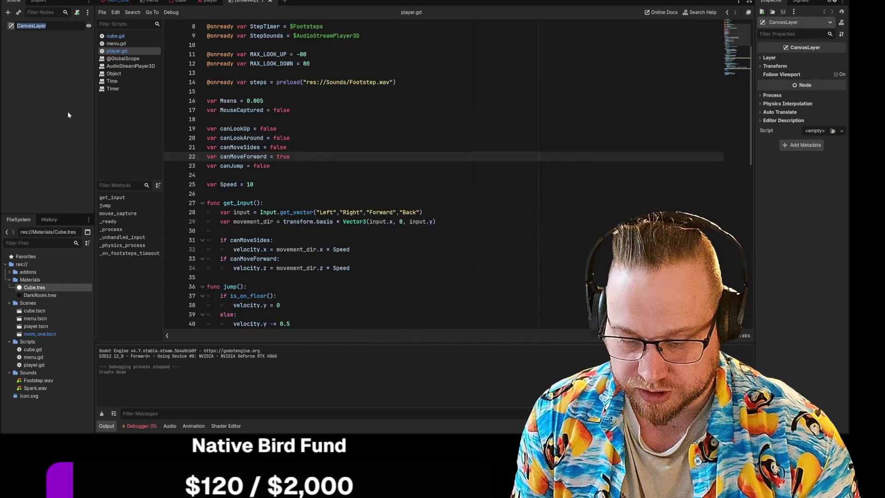
text(Player)
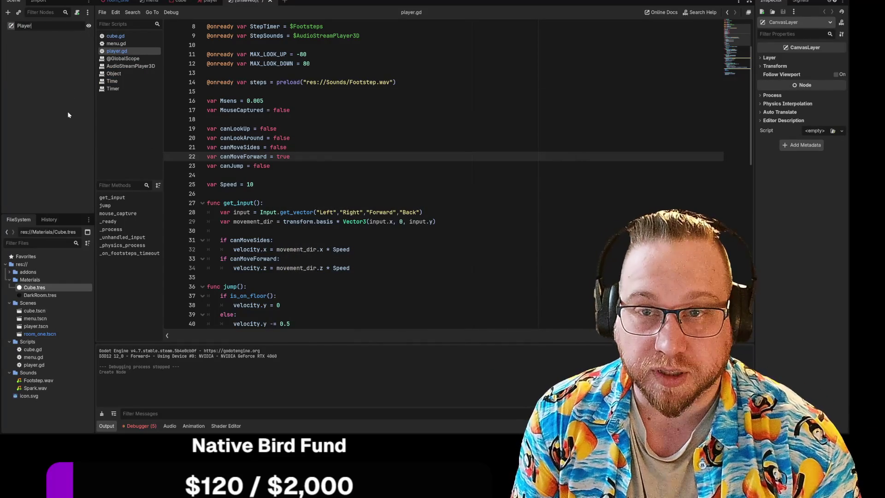
text(UI)
key(Return)
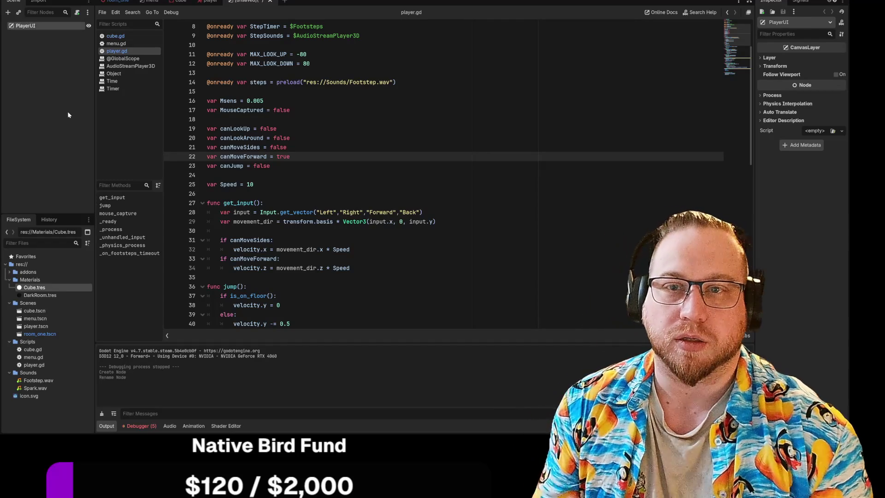
right_click(36, 27)
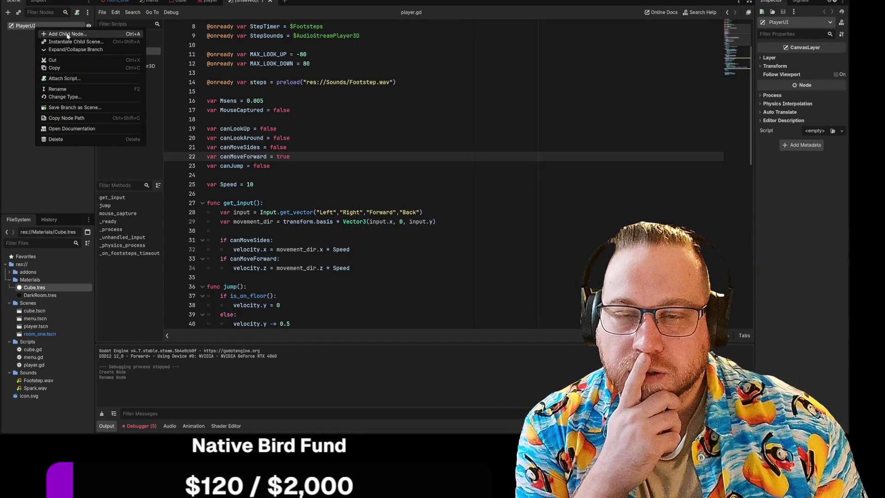
click(24, 63)
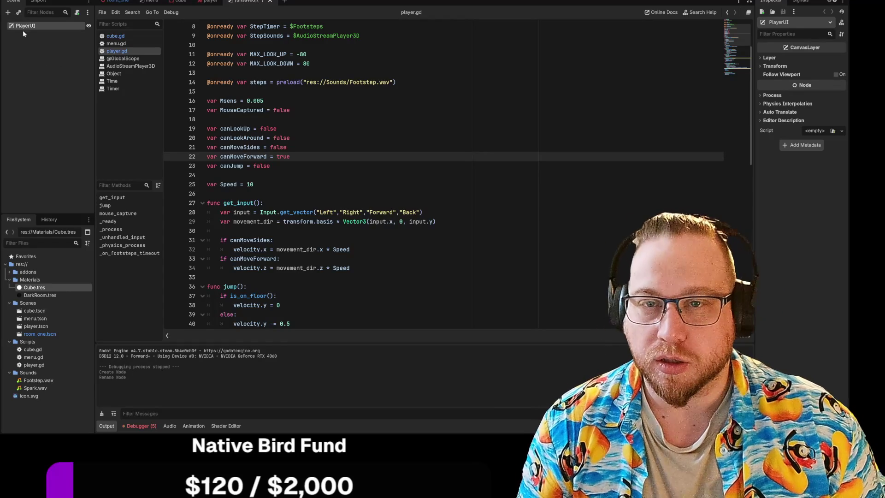
right_click(29, 27)
click(15, 82)
right_click(28, 26)
click(25, 79)
right_click(262, 3)
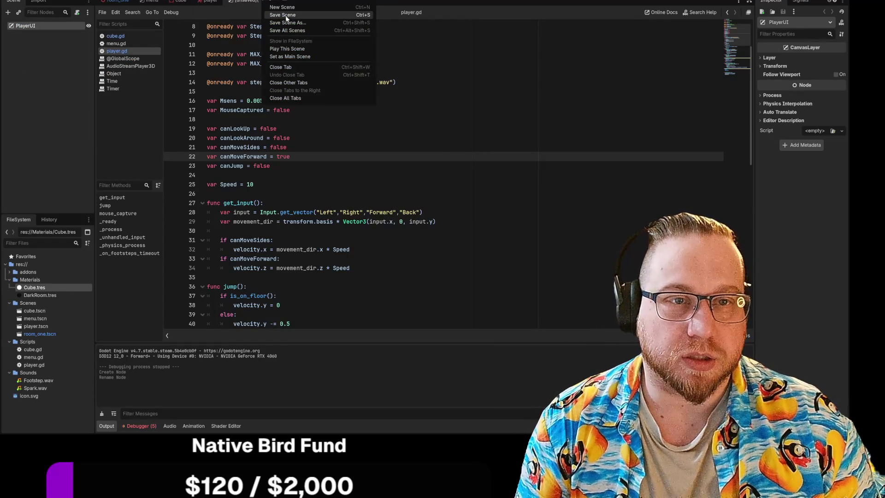
Step: Save the PlayerUI scene as player_ui.tscn inside the Scenes folder
click(287, 16)
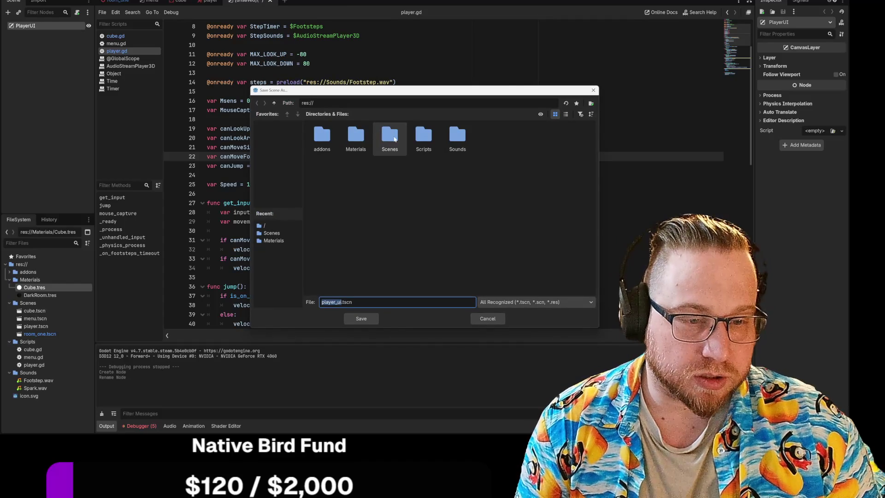
double_click(391, 138)
click(362, 318)
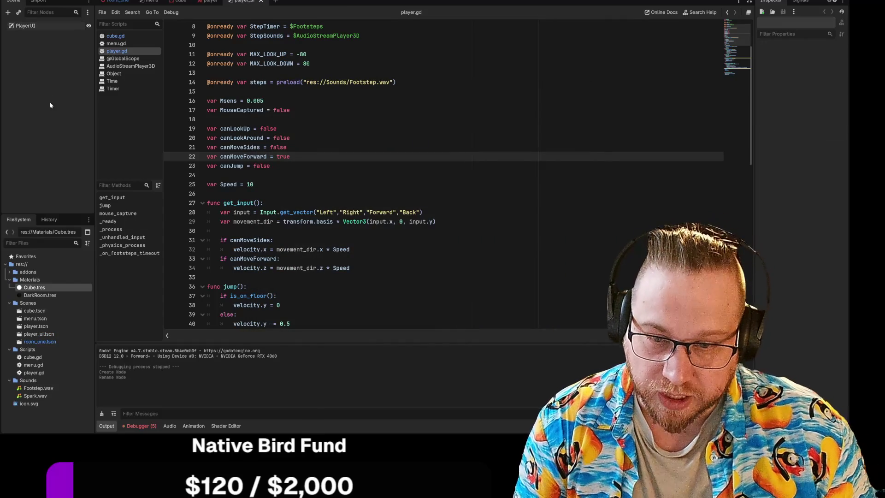
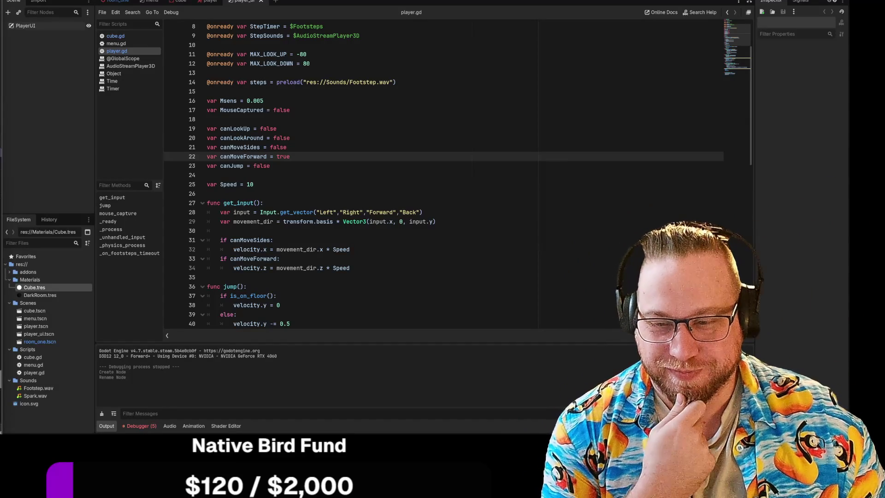
Step: Scroll through player.gd from the Speed variable down toward the mouse_capture function
click(207, 193)
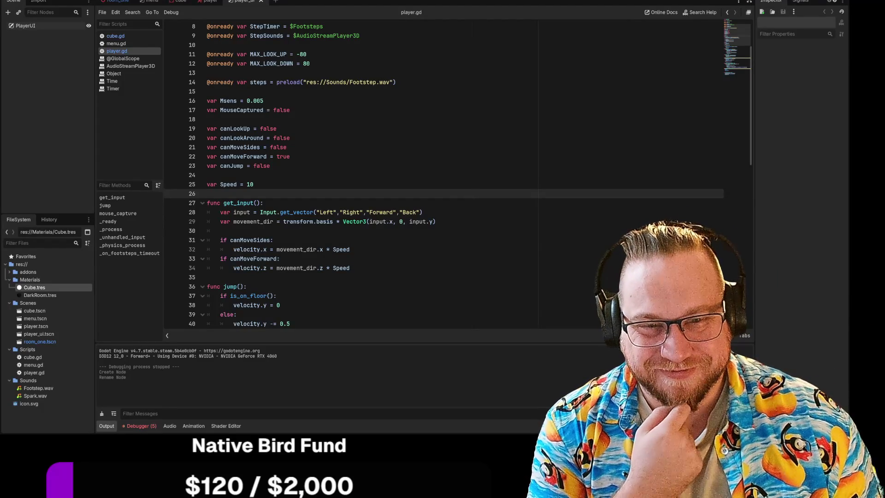
click(253, 183)
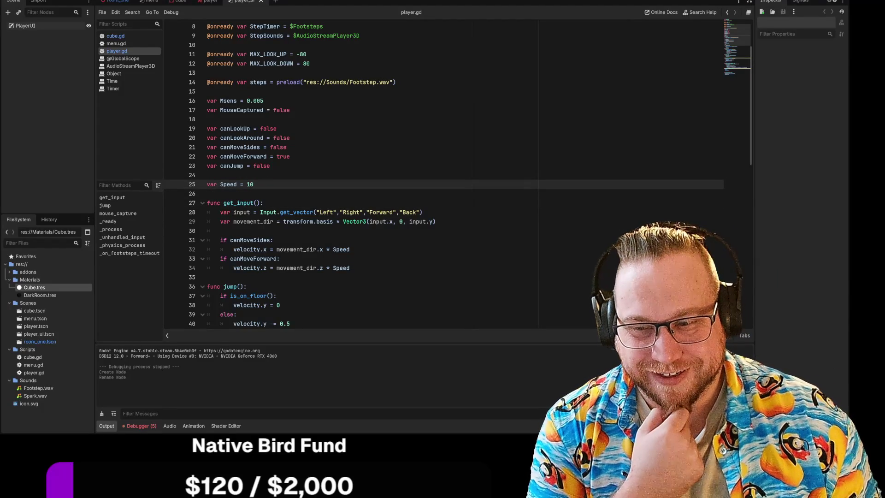
key(Down)
key(Down)
key(Down)
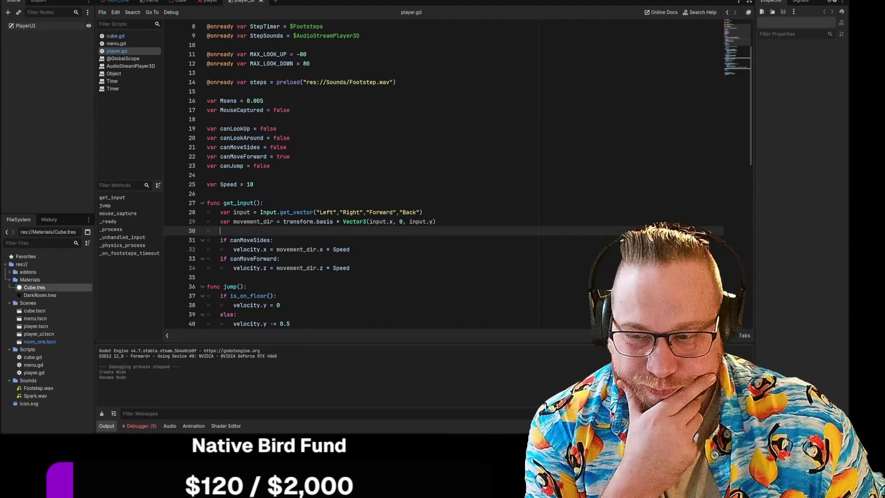
scroll(442, 175, down, 5)
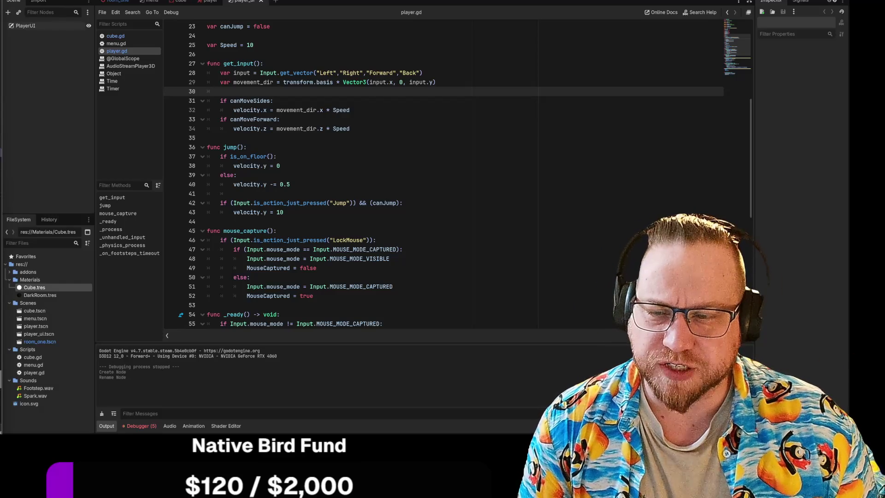
scroll(443, 175, down, 1)
scroll(443, 175, down, 9)
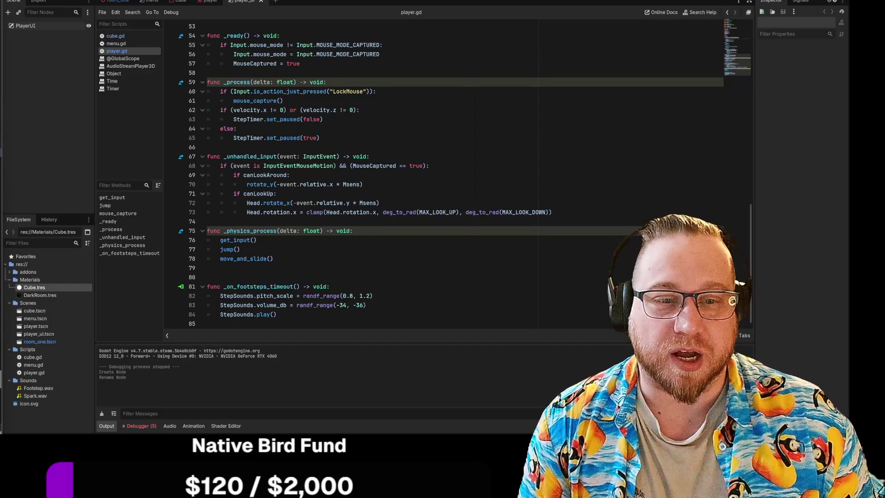
scroll(442, 175, up, 17)
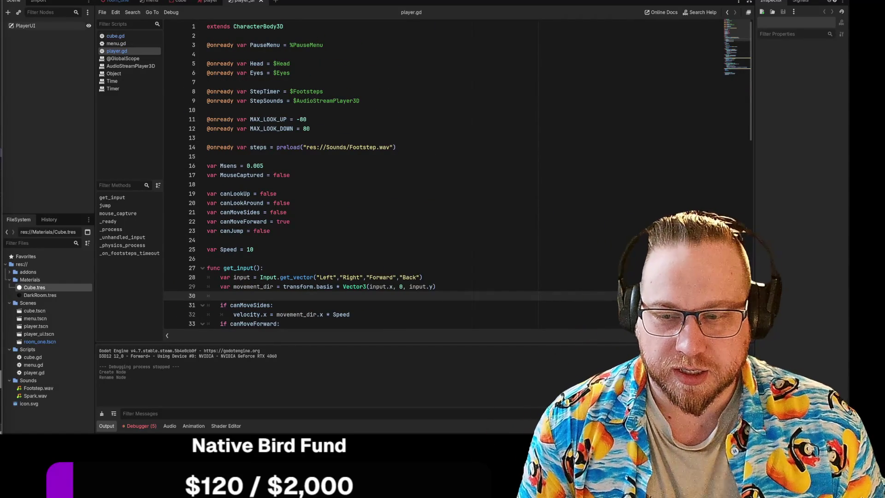
scroll(443, 175, down, 7)
Step: Leave an extra blank line above mouse_capture() and select the PlayerUI node
click(212, 230)
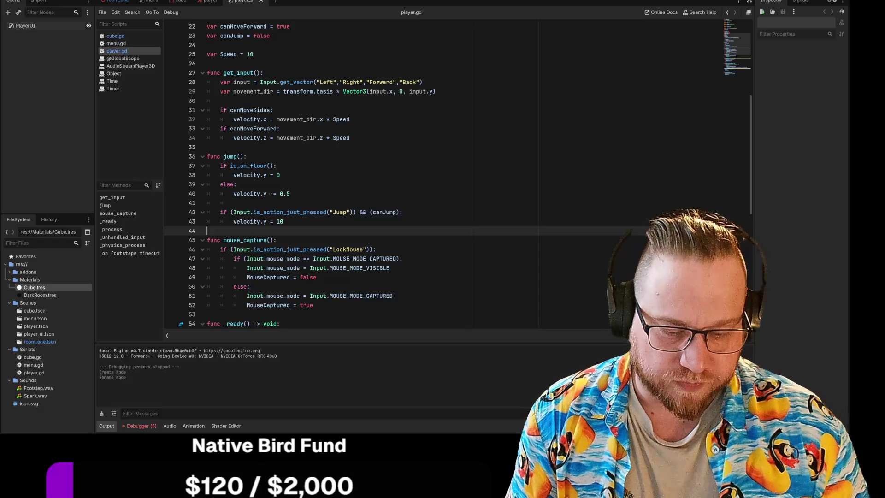
key(Down)
key(Down)
key(Up)
text(mous)
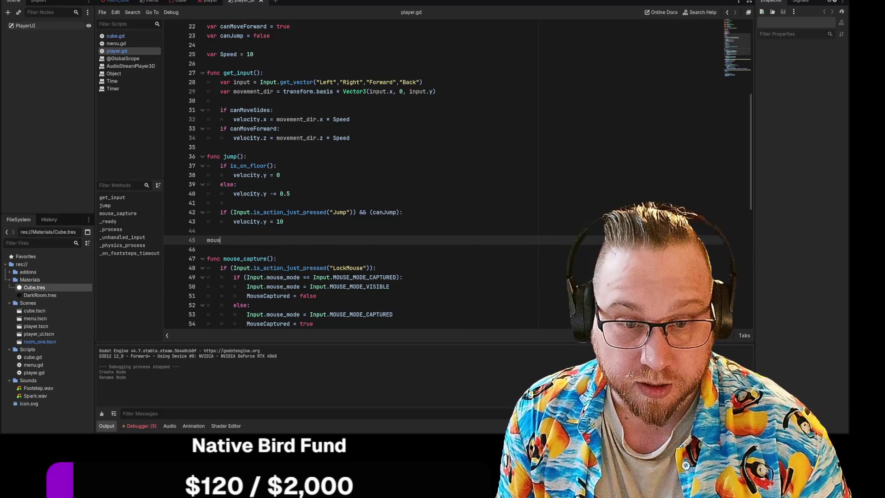
text(e_e)
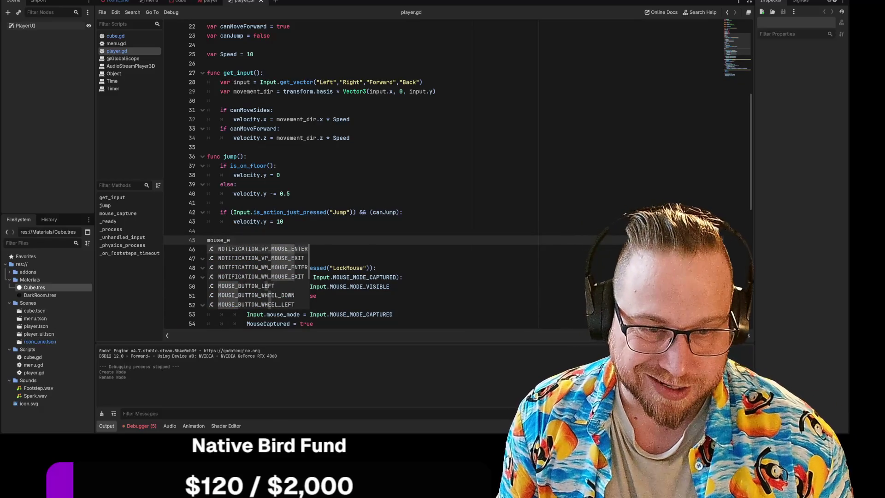
text(nte)
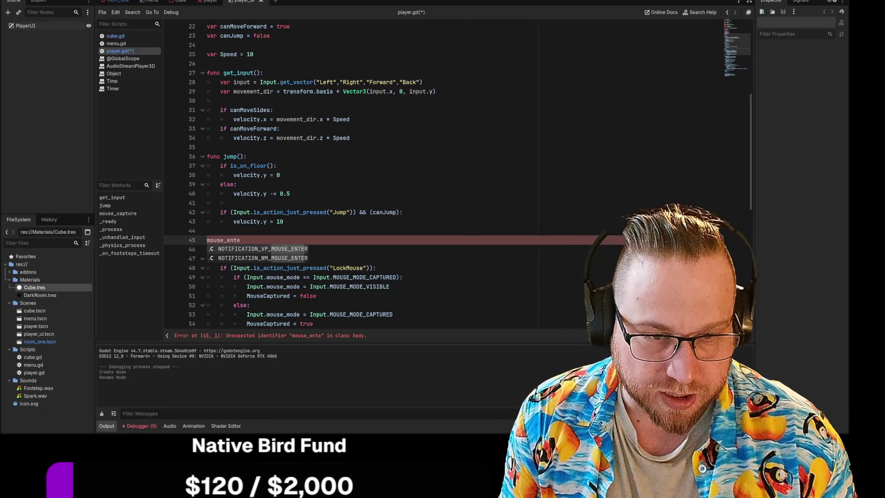
key(BackSpace)
key(BackSpace)
key(BackSpace)
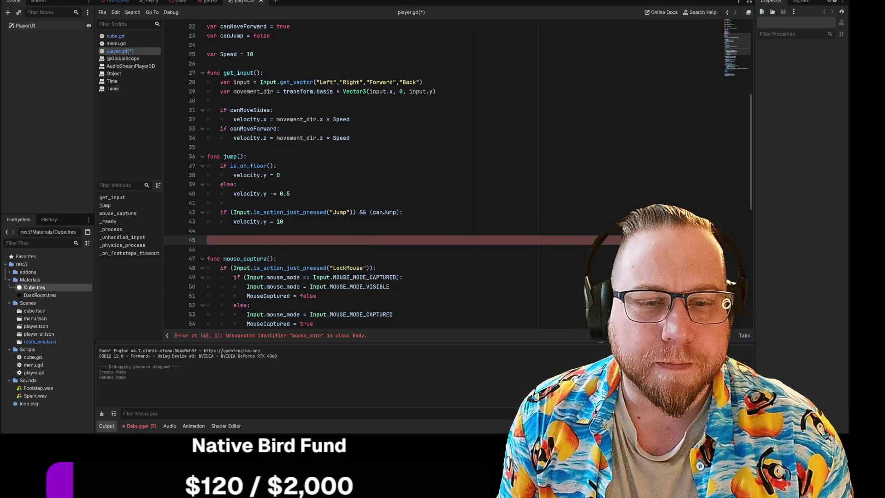
key(BackSpace)
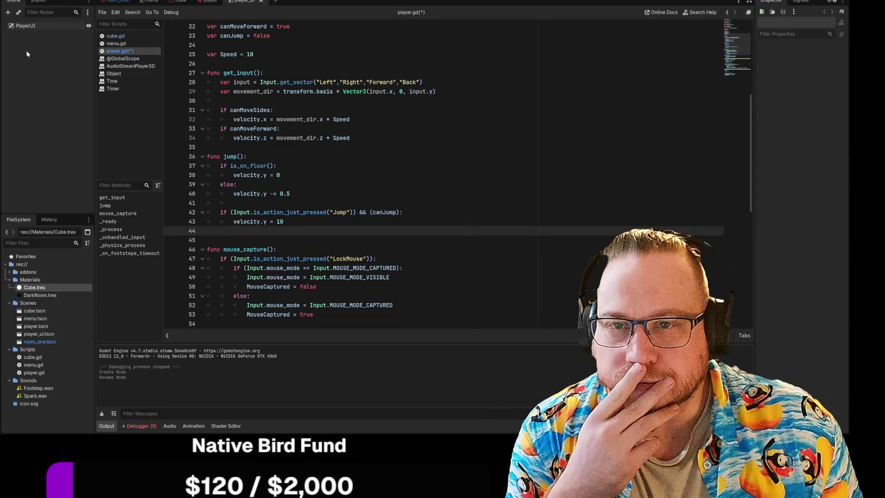
click(30, 29)
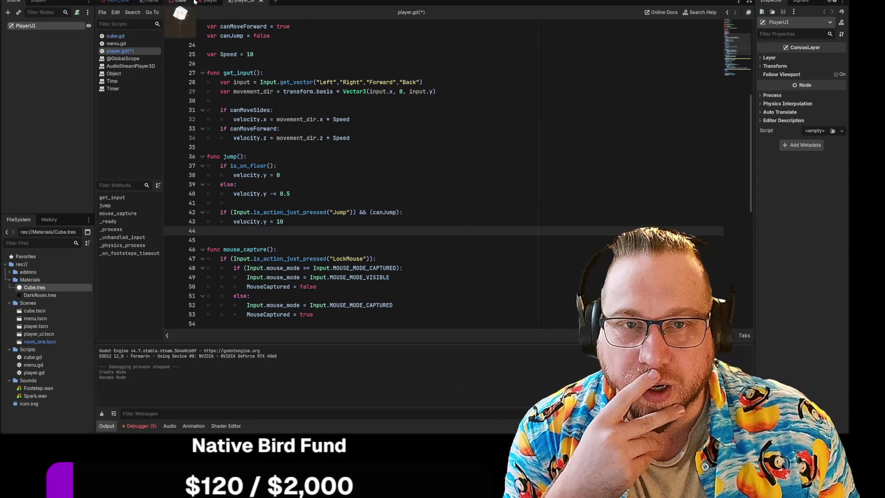
Step: Switch to the PlayerUI 2D view with Ctrl+F1, zoom and pan, then bring FireAlpaca forward
key(ctrl+F1)
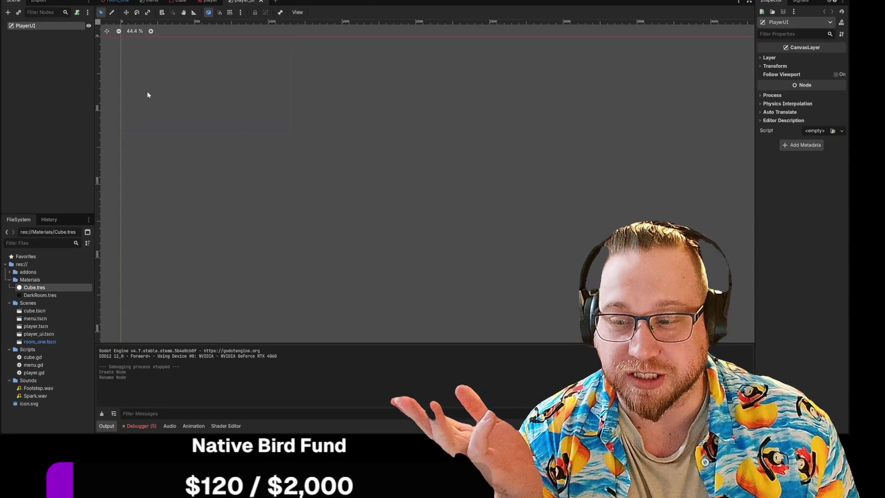
scroll(253, 150, up, 3)
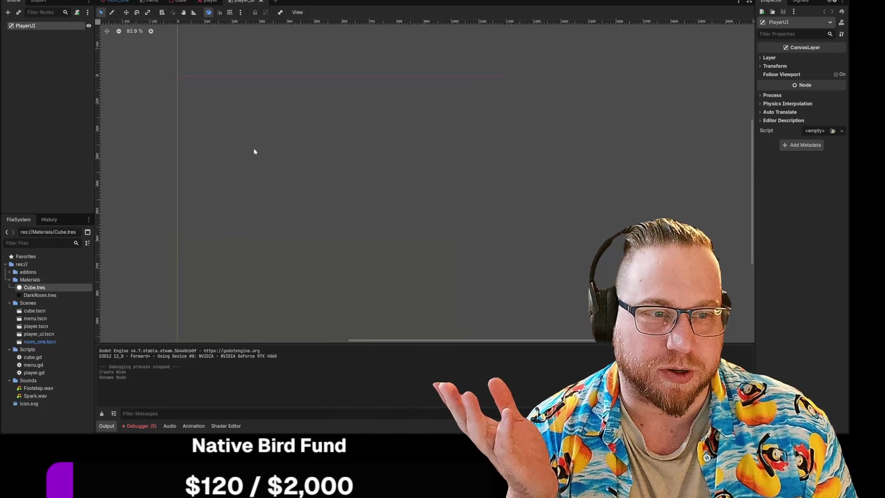
scroll(338, 176, right, 2)
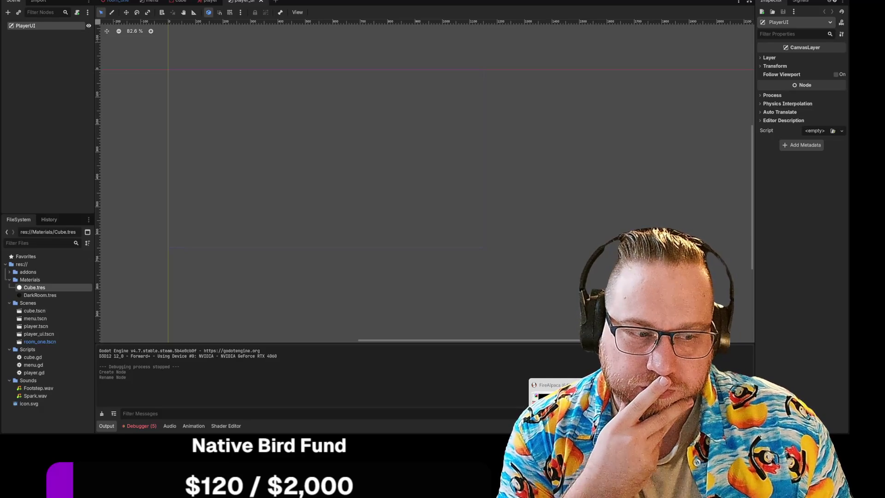
click(550, 394)
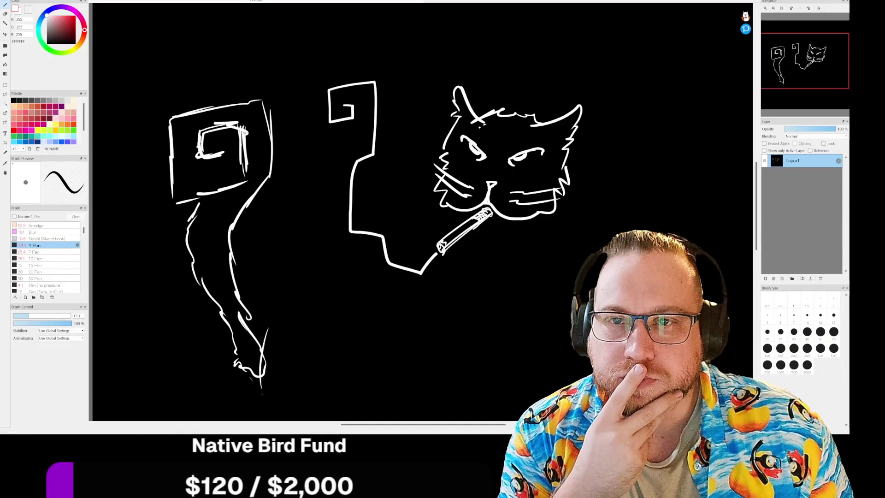
Step: Create a new 30 × 30 pixel image from File > New
key(alt+f)
text(n)
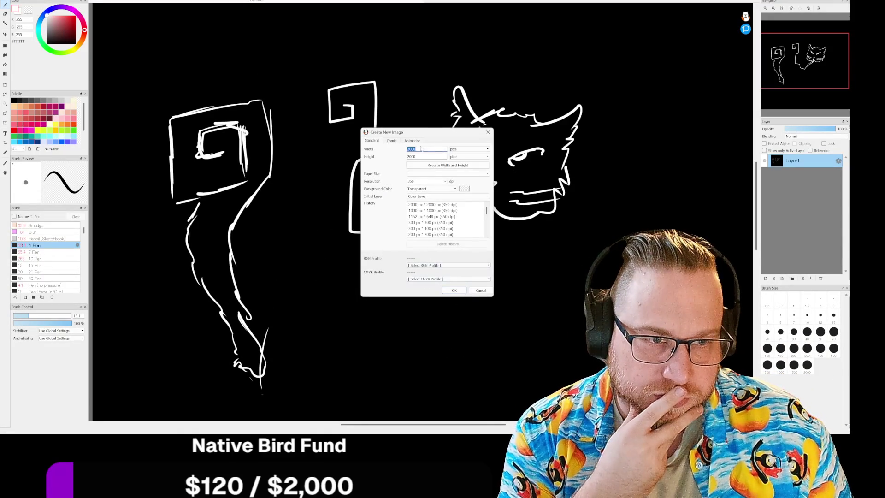
text(100)
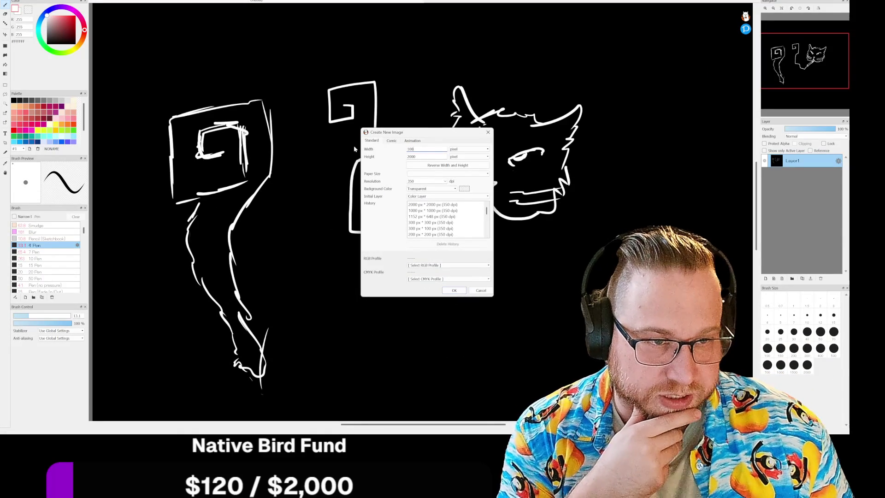
key(Tab)
text(100)
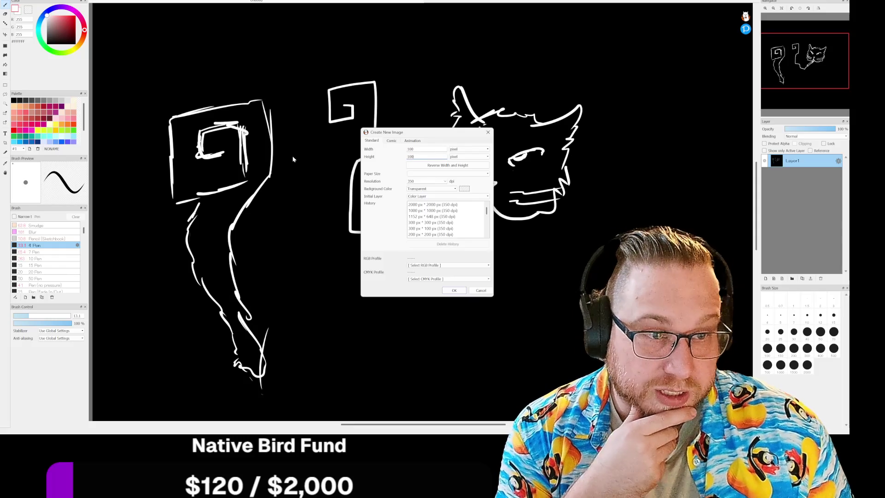
key(shift+Tab)
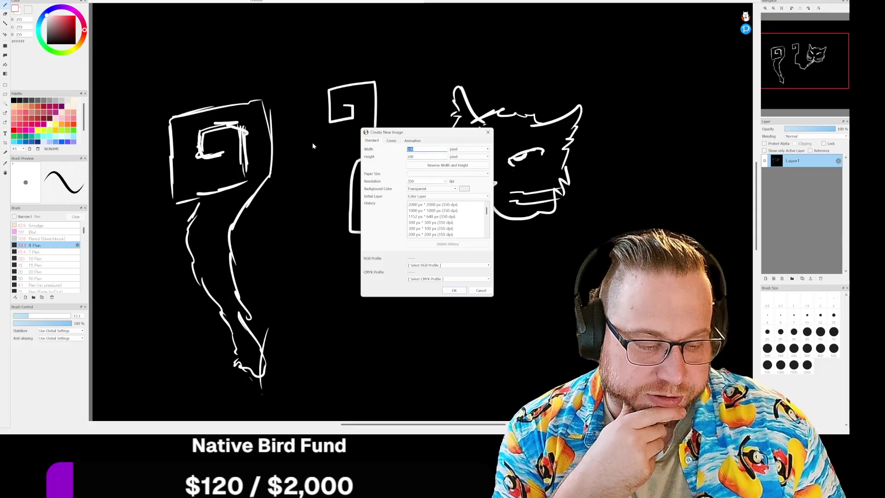
text(30)
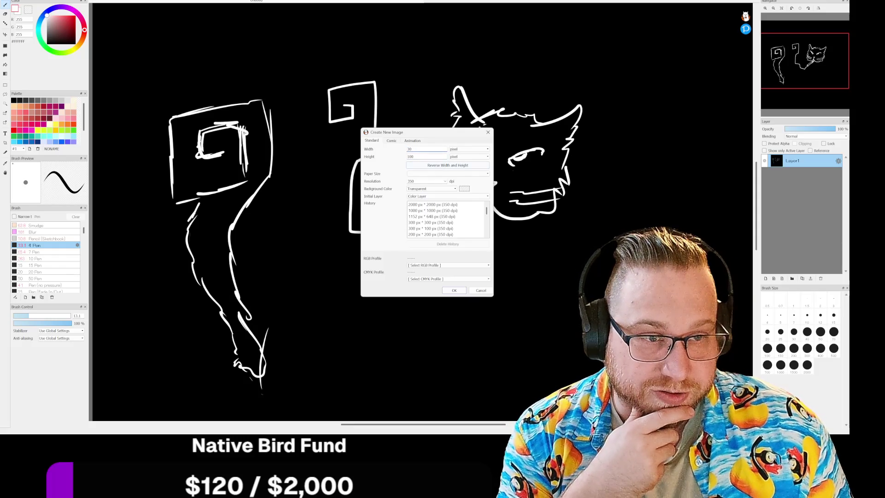
key(Tab)
text(30)
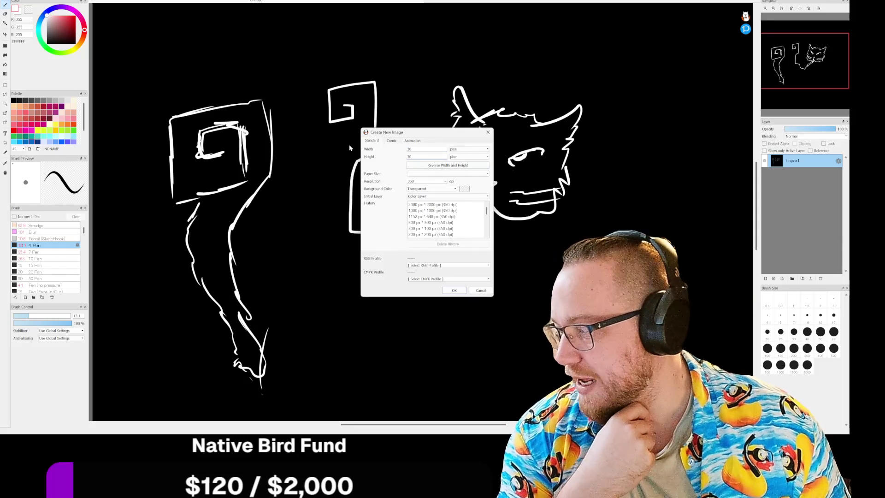
click(453, 288)
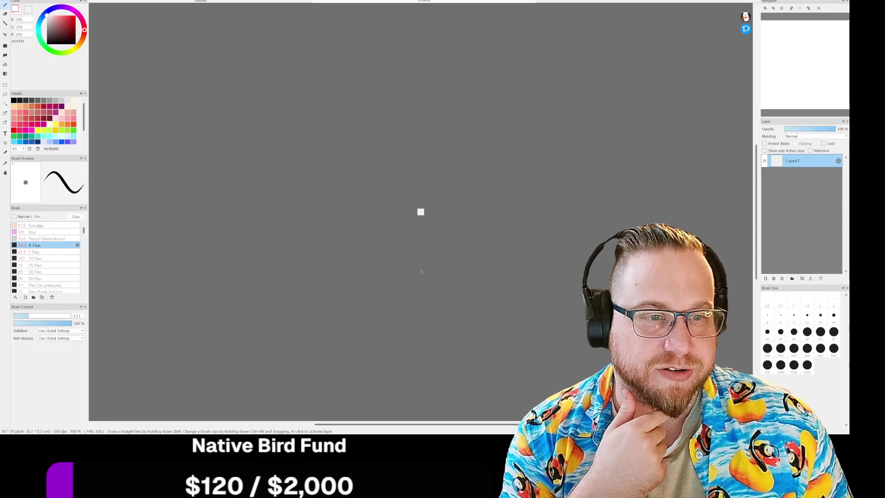
Step: With a size-15 brush, paint a black centre blob, then white around it to leave a ring
scroll(427, 212, up, 8)
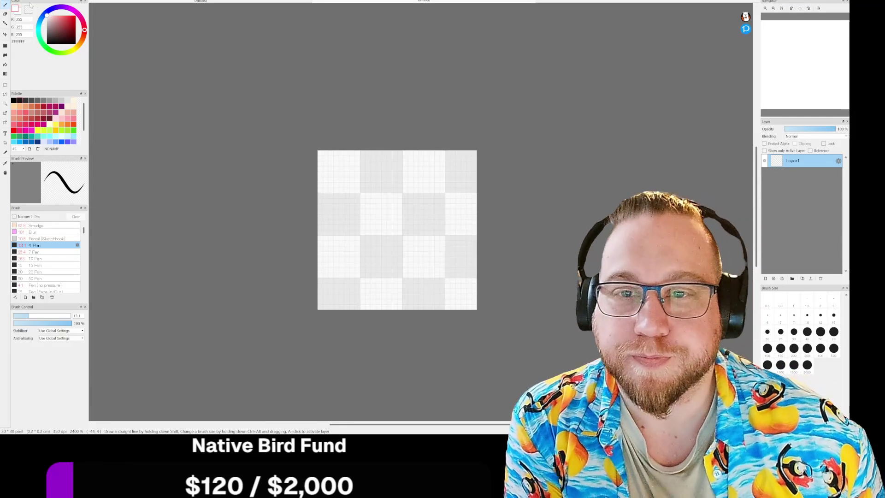
drag(53, 37, 46, 44)
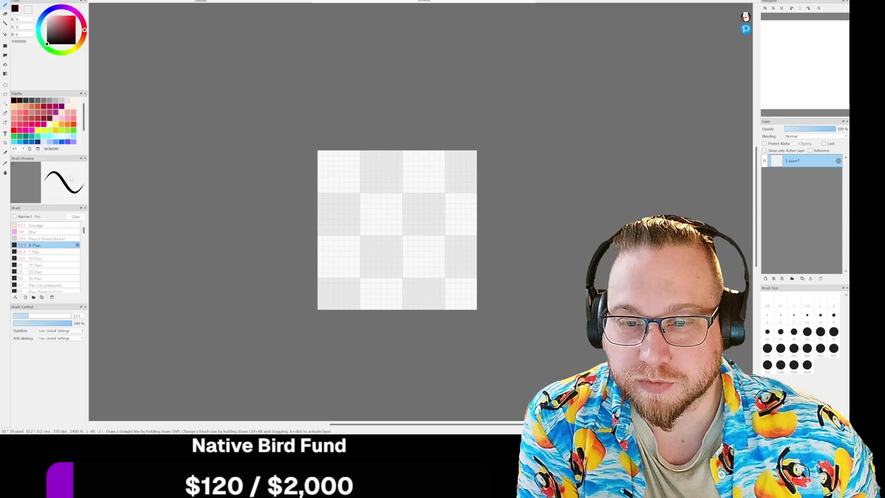
drag(295, 285, 308, 288)
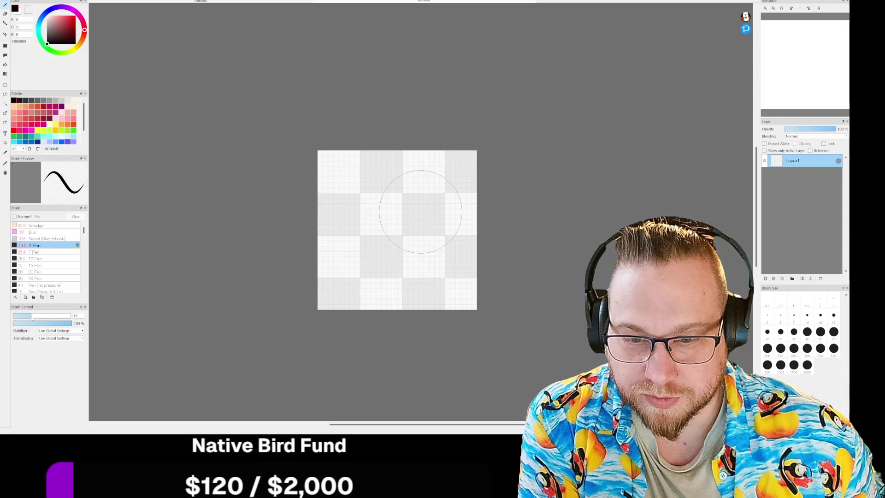
mouse_move(407, 231)
mouse_down()
mouse_move(379, 214)
mouse_move(397, 257)
mouse_move(405, 193)
mouse_move(381, 283)
mouse_move(375, 174)
mouse_move(509, 159)
mouse_move(298, 146)
mouse_up()
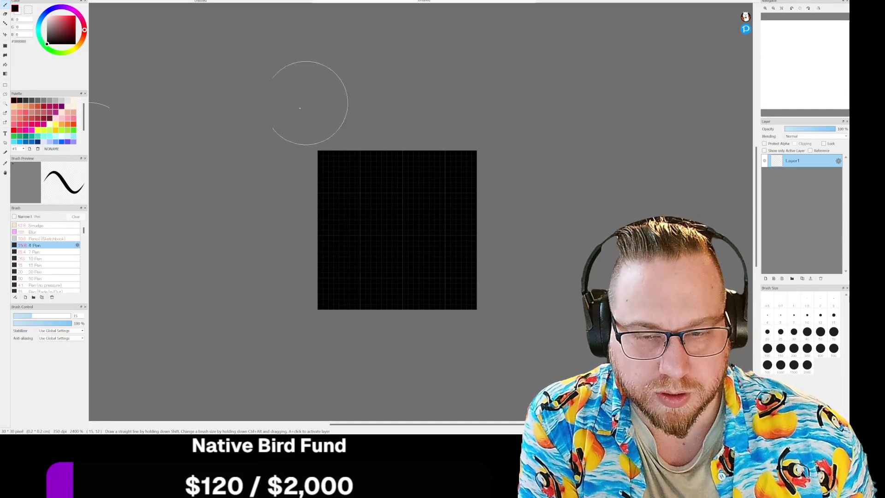
drag(55, 15, 47, 16)
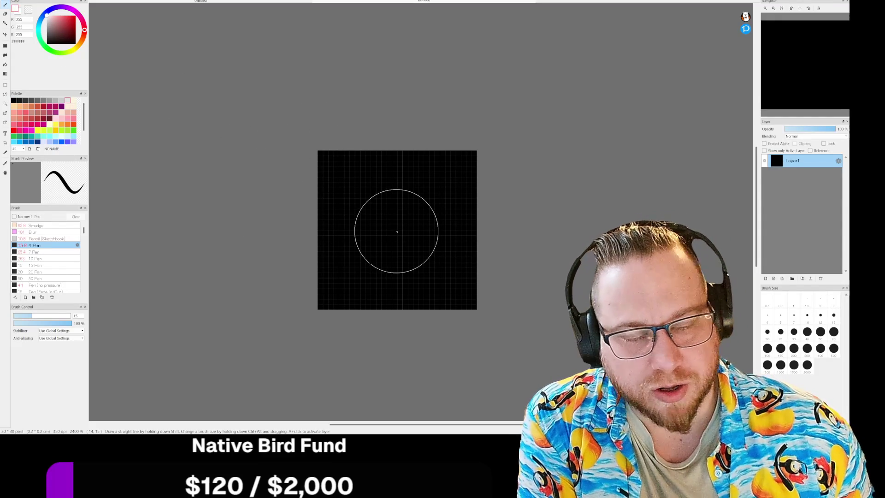
drag(395, 229, 397, 231)
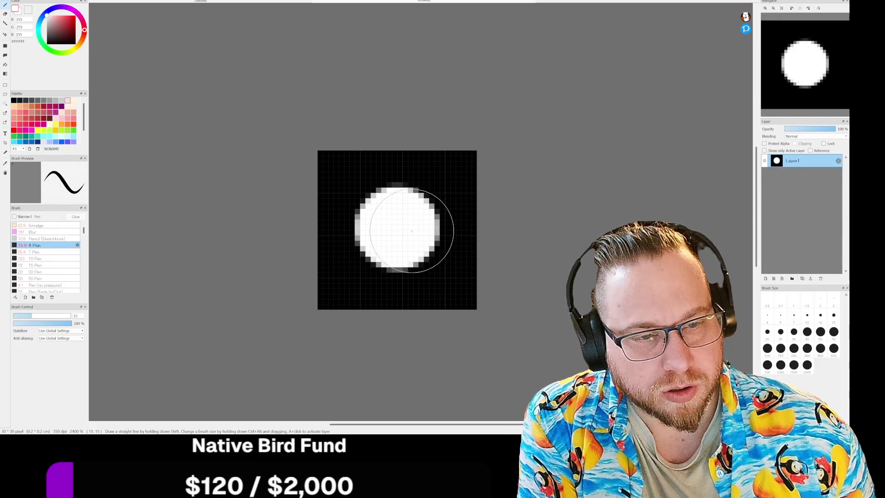
mouse_move(324, 134)
mouse_down()
mouse_move(306, 148)
mouse_move(407, 122)
mouse_move(474, 159)
mouse_up()
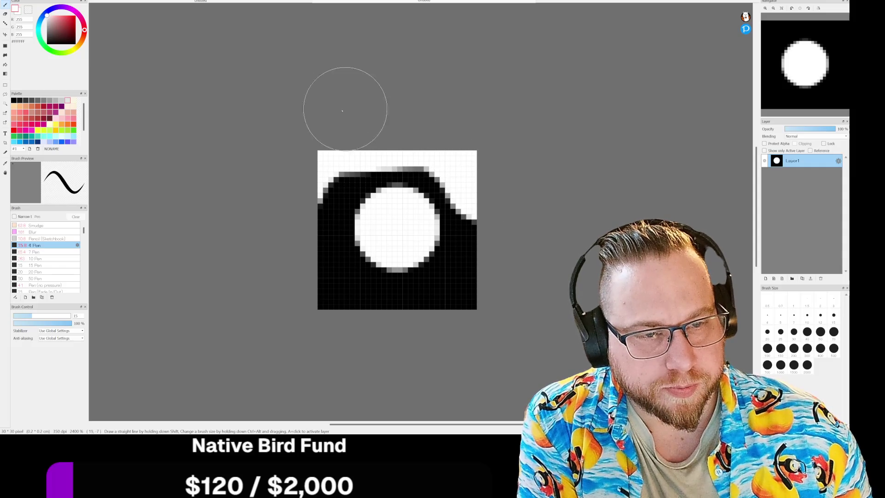
mouse_move(302, 171)
mouse_down()
mouse_move(276, 256)
mouse_move(383, 337)
mouse_up()
mouse_move(277, 257)
mouse_down()
mouse_move(405, 336)
mouse_move(503, 263)
mouse_move(483, 161)
mouse_move(408, 123)
mouse_move(323, 148)
mouse_move(284, 247)
mouse_move(312, 279)
mouse_move(291, 270)
mouse_move(356, 316)
mouse_move(455, 316)
mouse_move(491, 253)
mouse_move(475, 168)
mouse_move(413, 130)
mouse_move(342, 152)
mouse_move(301, 244)
mouse_move(217, 270)
mouse_move(111, 258)
mouse_up()
Step: With a 1.4 pen in black, outline the ring's upper-right edge and add a centre dot
drag(37, 316, 14, 315)
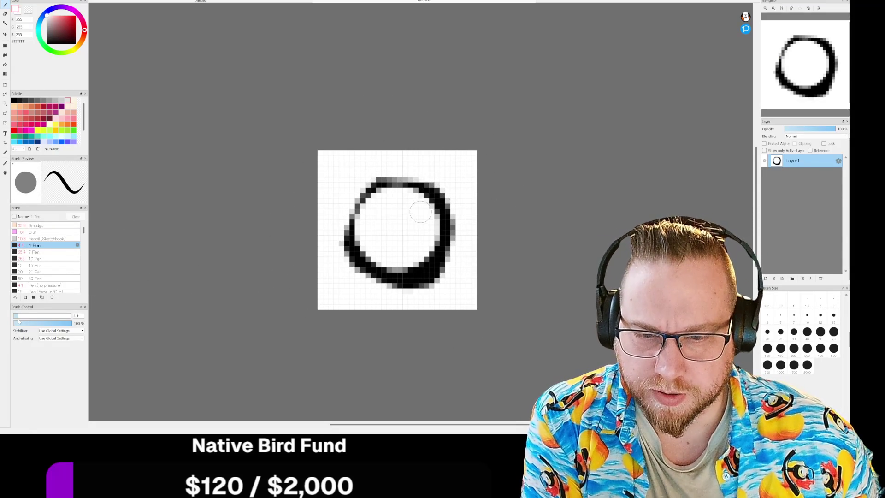
key(x)
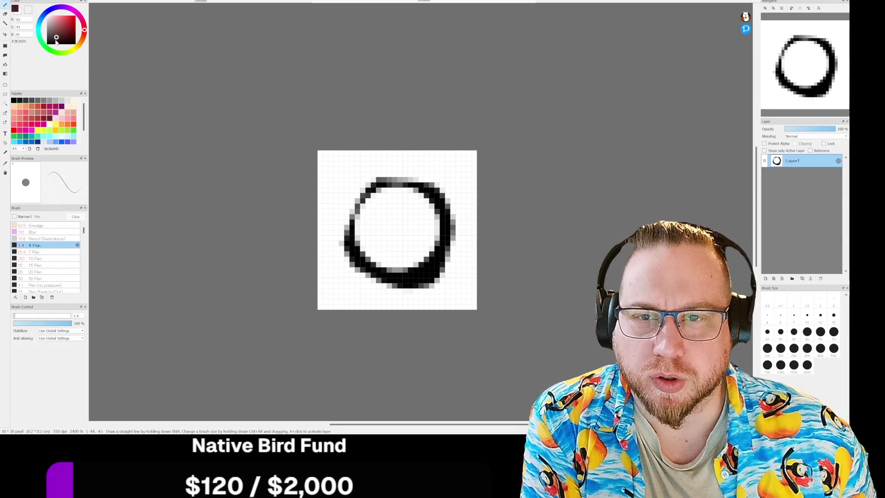
mouse_move(436, 198)
mouse_down()
mouse_move(397, 180)
mouse_move(369, 187)
mouse_move(375, 180)
mouse_move(348, 235)
mouse_move(365, 186)
mouse_move(347, 259)
mouse_move(338, 194)
mouse_move(388, 173)
mouse_move(376, 180)
mouse_move(440, 212)
mouse_move(412, 187)
mouse_move(436, 276)
mouse_move(361, 269)
mouse_move(355, 238)
mouse_move(413, 270)
mouse_move(364, 257)
mouse_up()
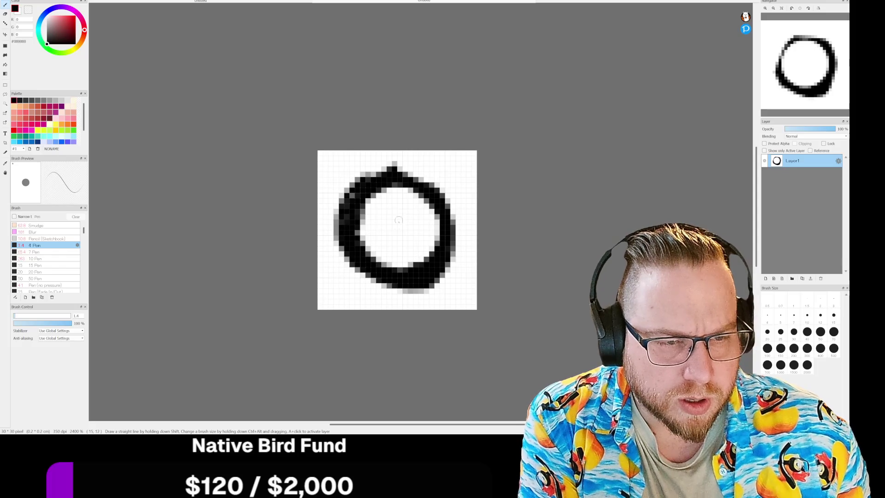
mouse_move(398, 220)
mouse_down()
mouse_move(392, 230)
mouse_move(400, 224)
mouse_up()
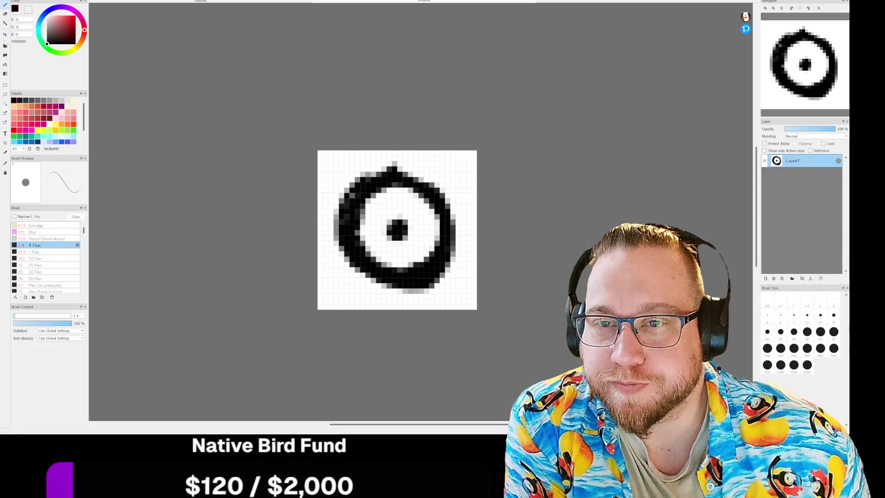
Step: Fill the area outside the ring transparent and redraw the ring's top-left arc in black
click(5, 64)
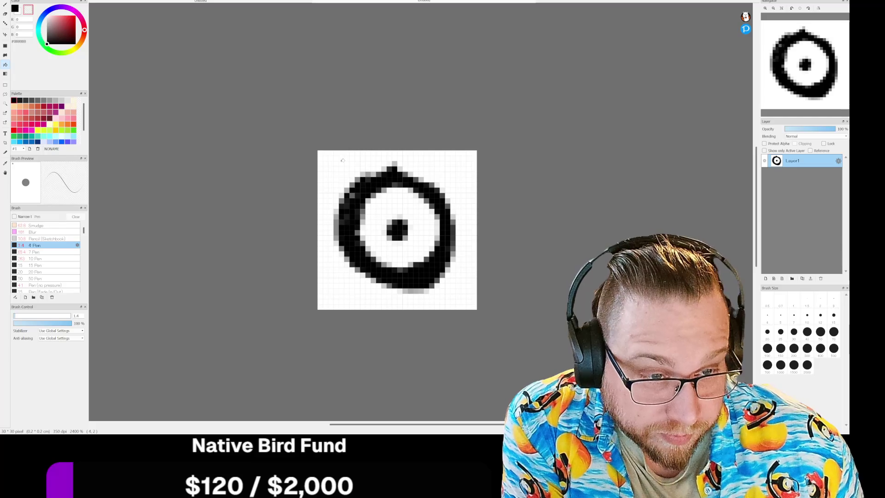
click(342, 160)
click(461, 169)
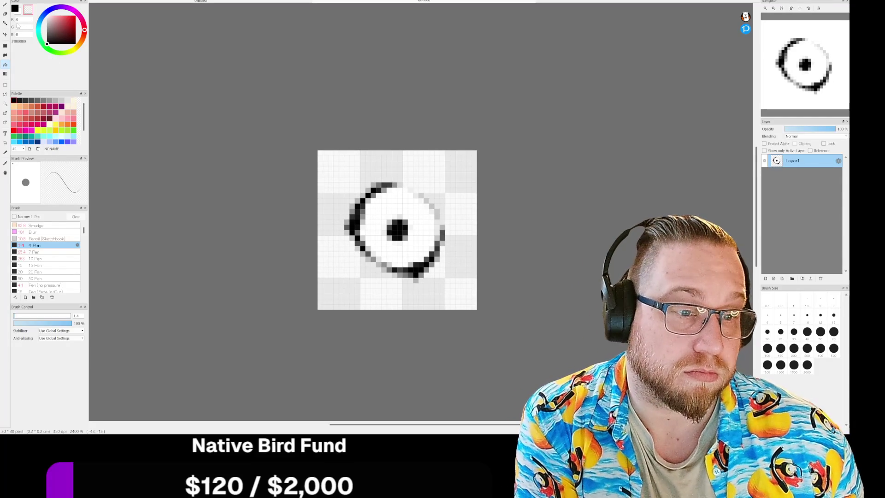
click(6, 14)
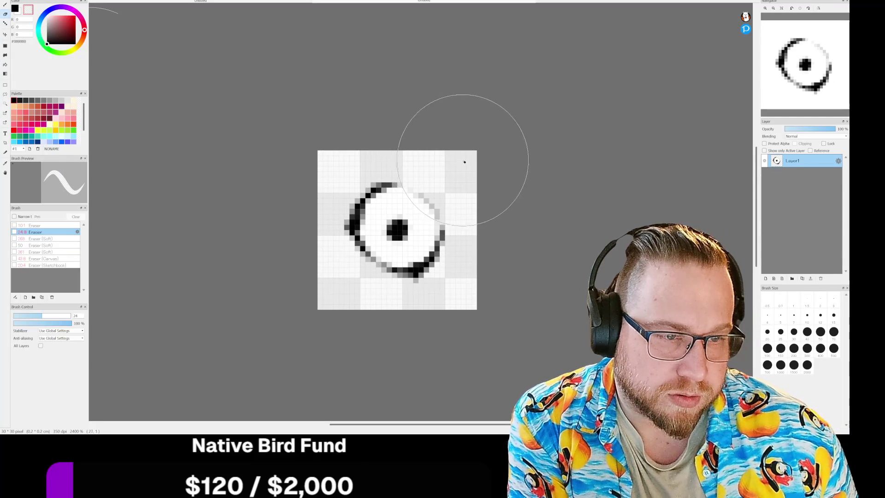
click(5, 4)
drag(376, 189, 355, 233)
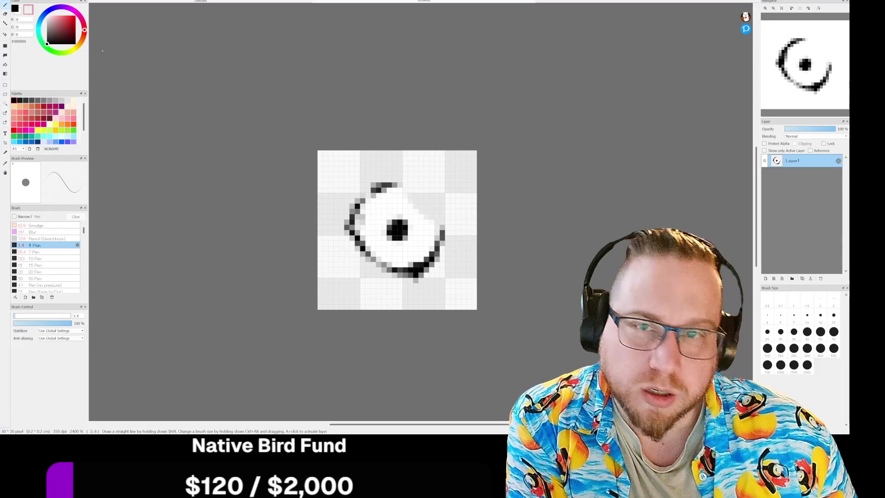
click(15, 8)
mouse_move(392, 183)
mouse_down()
mouse_move(355, 216)
mouse_move(353, 245)
mouse_move(392, 276)
mouse_move(421, 276)
mouse_move(445, 233)
mouse_move(438, 251)
mouse_move(403, 275)
mouse_move(355, 235)
mouse_move(363, 199)
mouse_move(395, 177)
mouse_up()
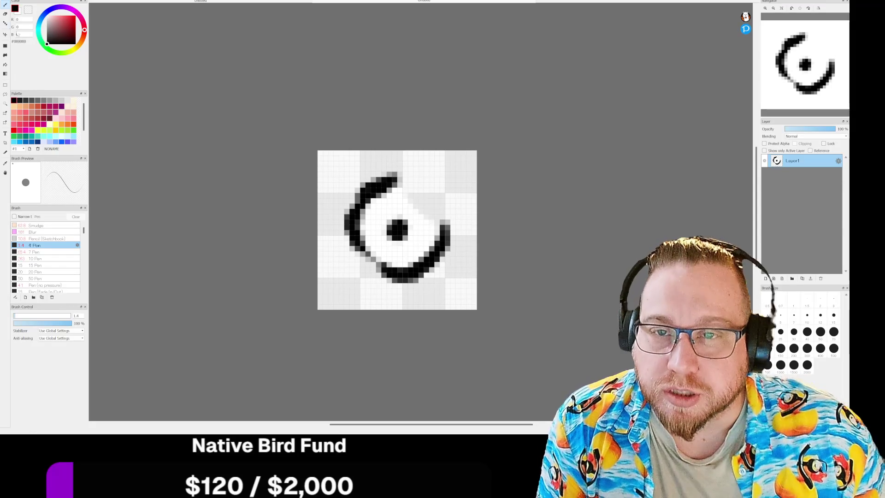
click(9, 1)
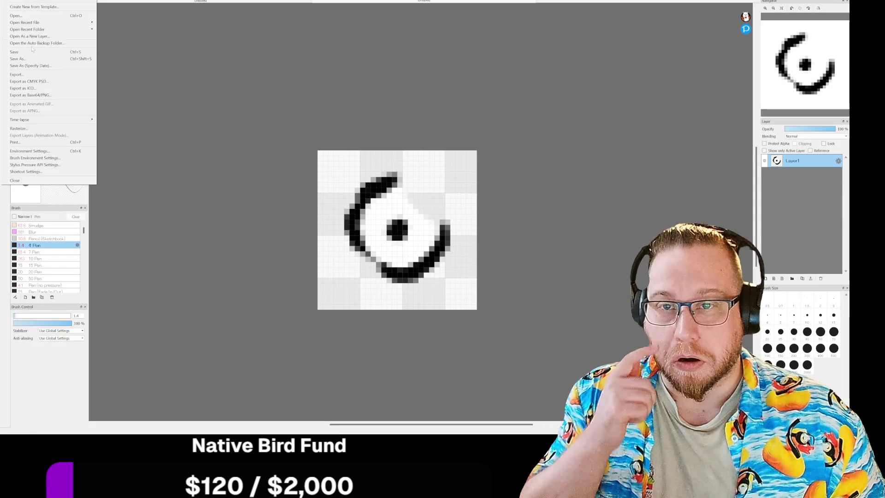
Step: Export the drawing with the Transparent PNG file format
click(27, 74)
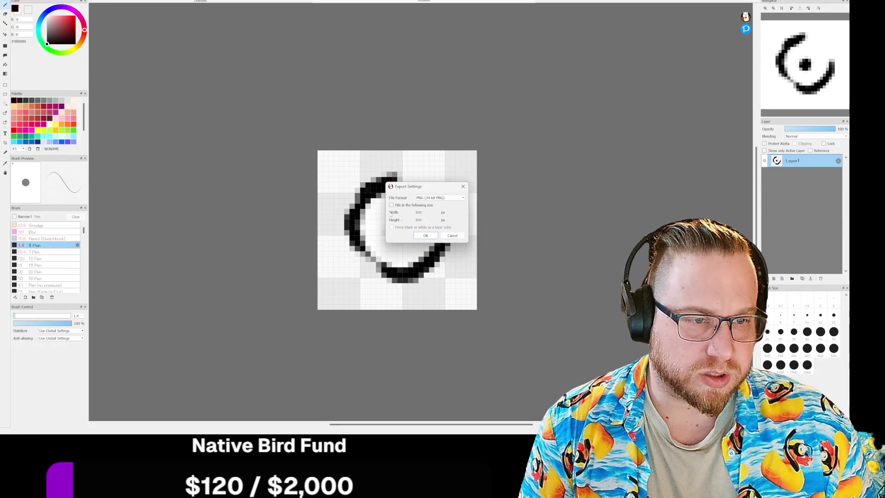
click(440, 198)
click(438, 208)
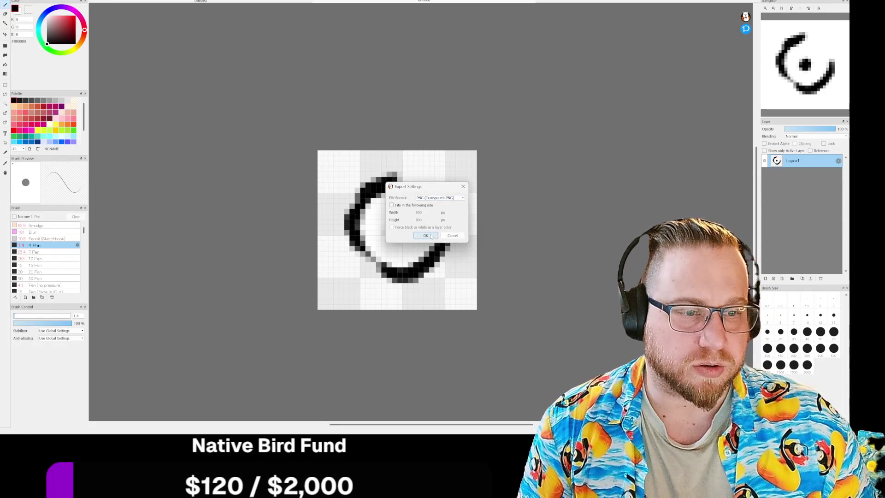
click(425, 235)
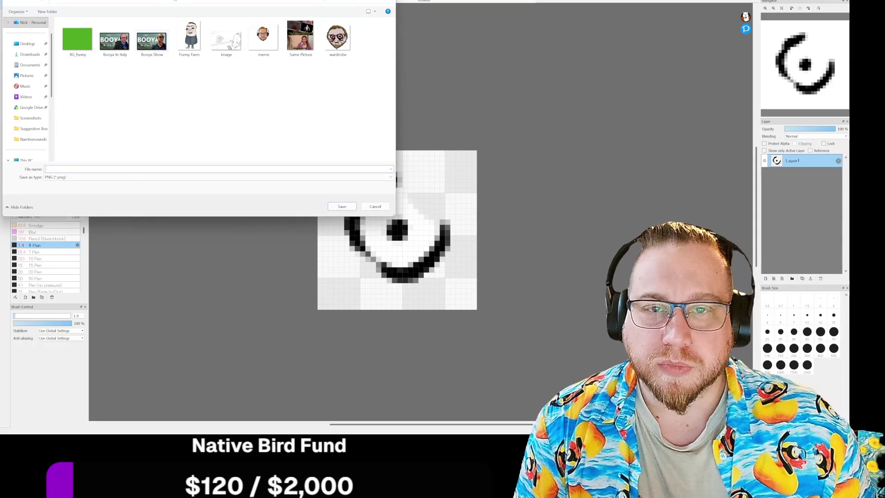
key(Escape)
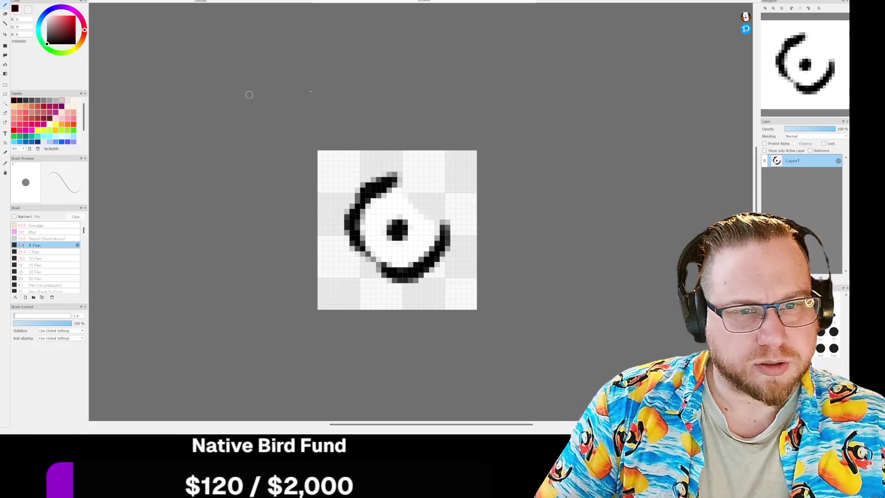
key(ctrl+w)
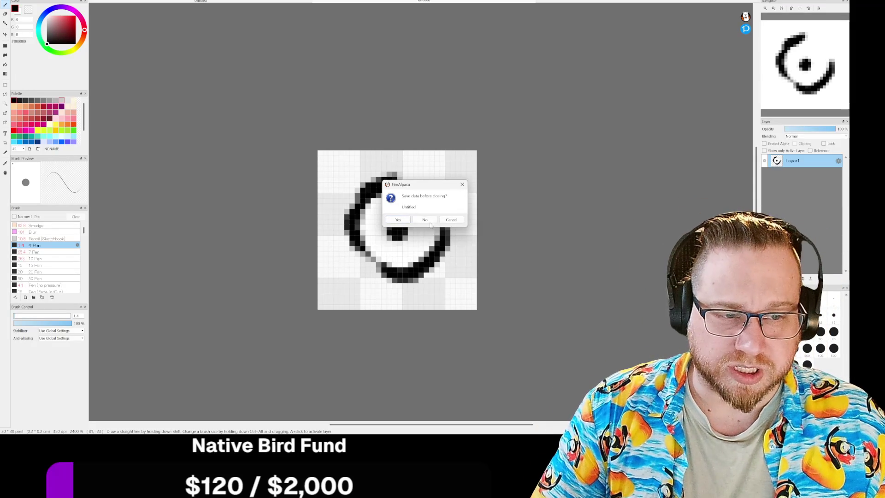
Step: Agree to save when closing FireAlpaca and name the file 'The dot.mdp'
click(405, 222)
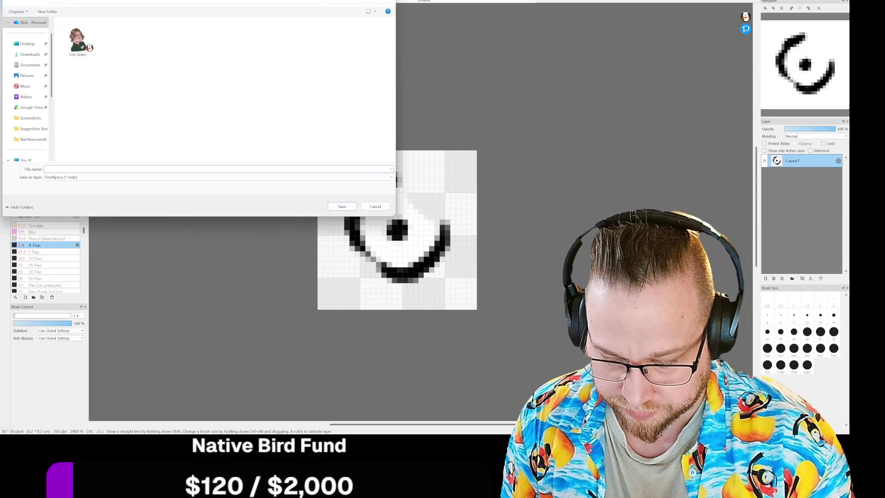
text(The dot)
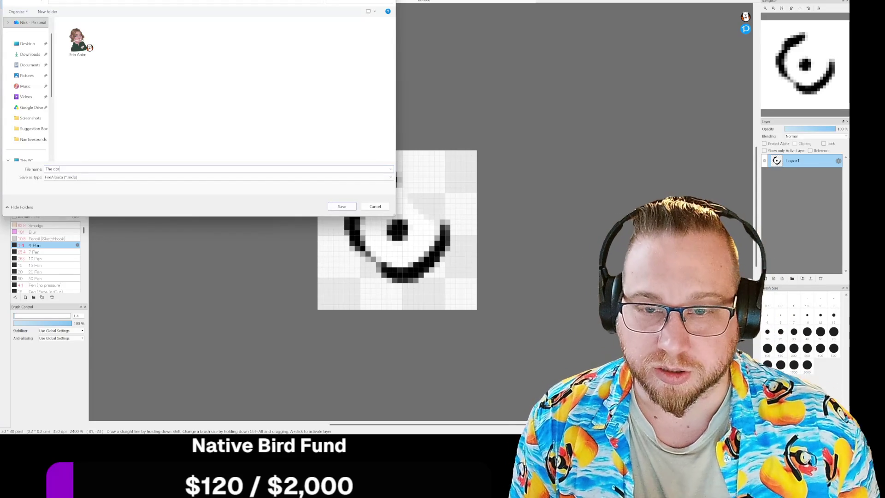
click(334, 208)
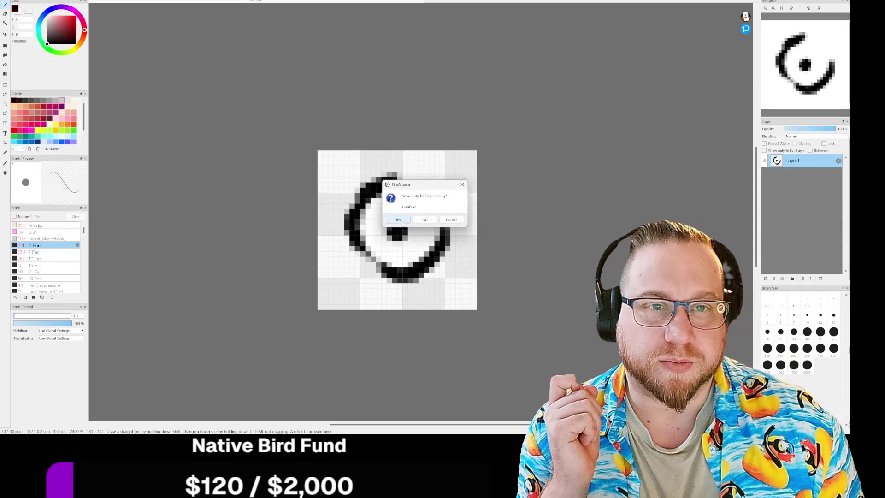
click(400, 221)
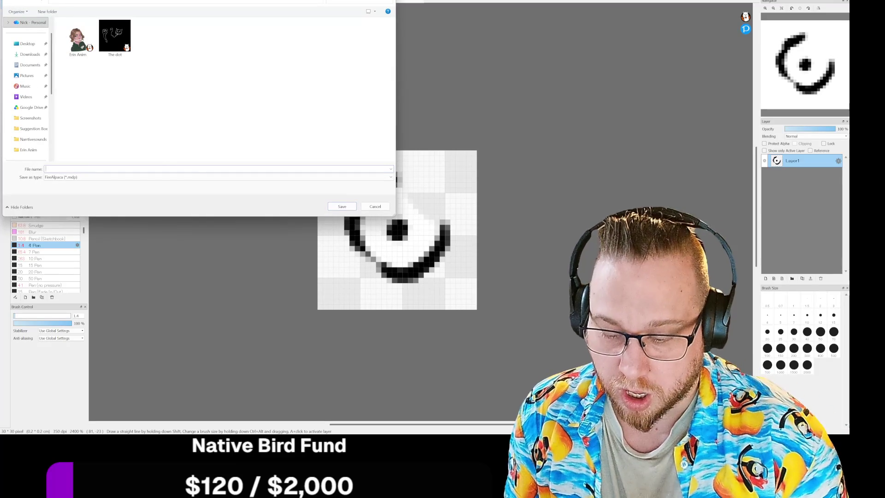
text(The)
key(Down)
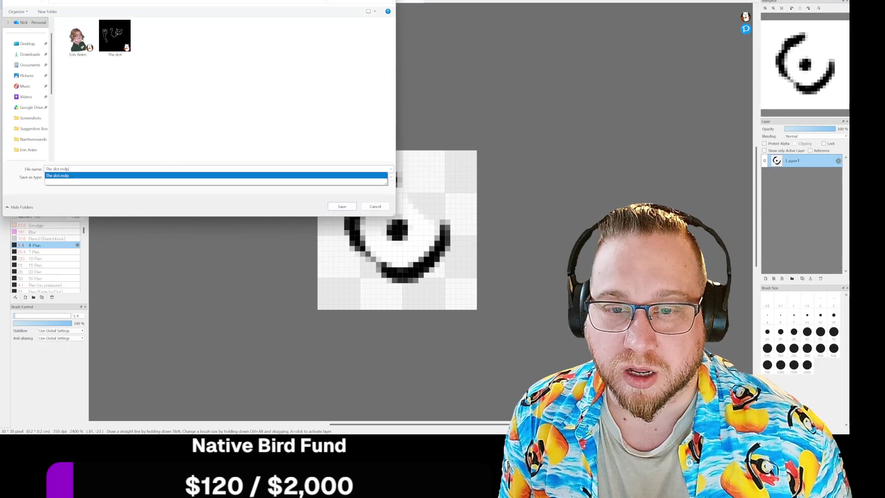
key(Escape)
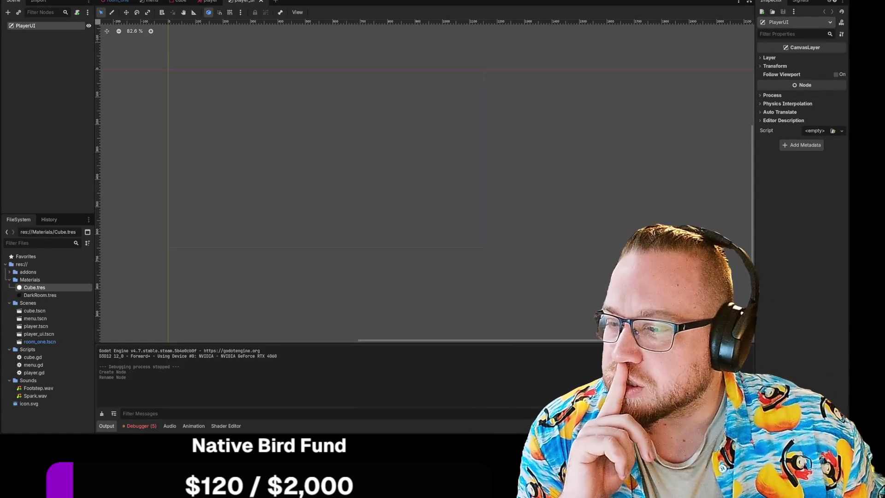
Step: Drag Curcor.png into the Materials folder and onto the PlayerUI node
drag(51, 343, 46, 279)
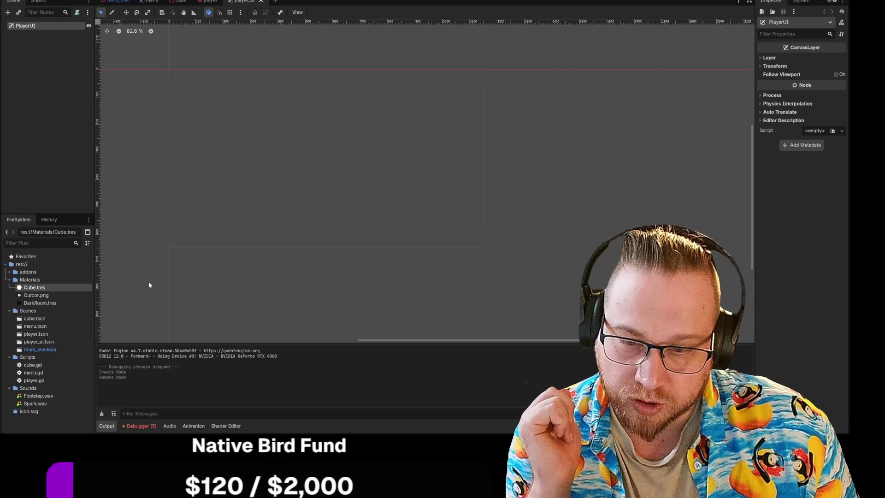
drag(36, 295, 35, 32)
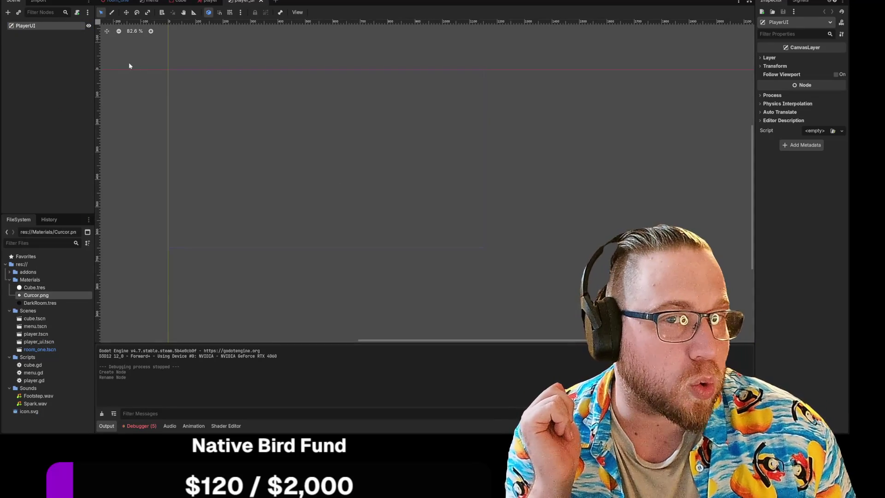
right_click(73, 52)
Step: Add a Sprite2D child under PlayerUI by searching 'sprite' in the node list
click(115, 60)
text(canva)
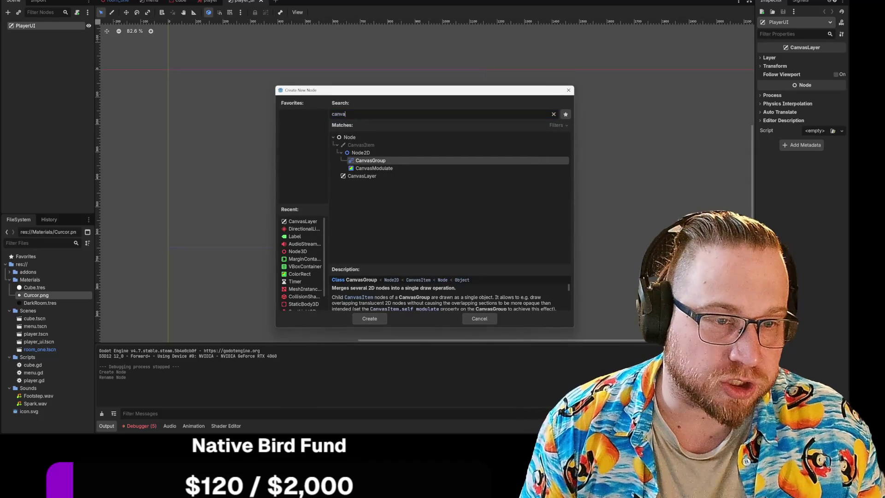
key(ctrl+a)
text(s)
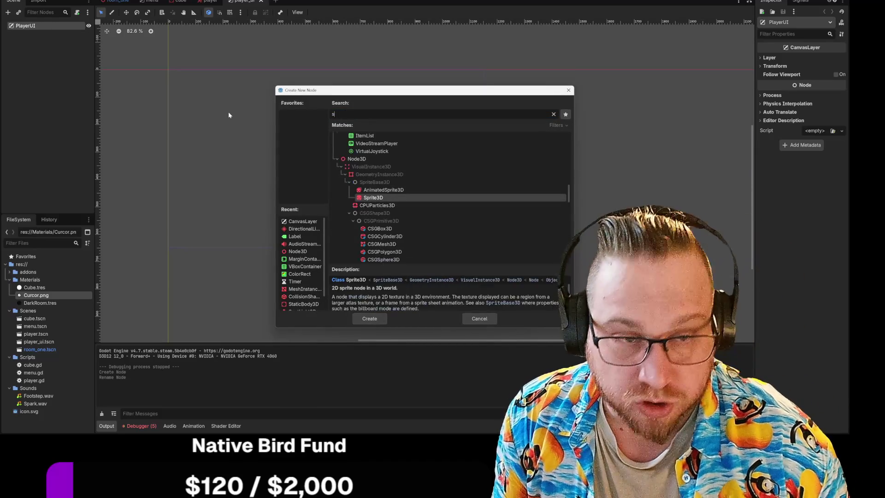
text(d)
key(BackSpace)
text(pr)
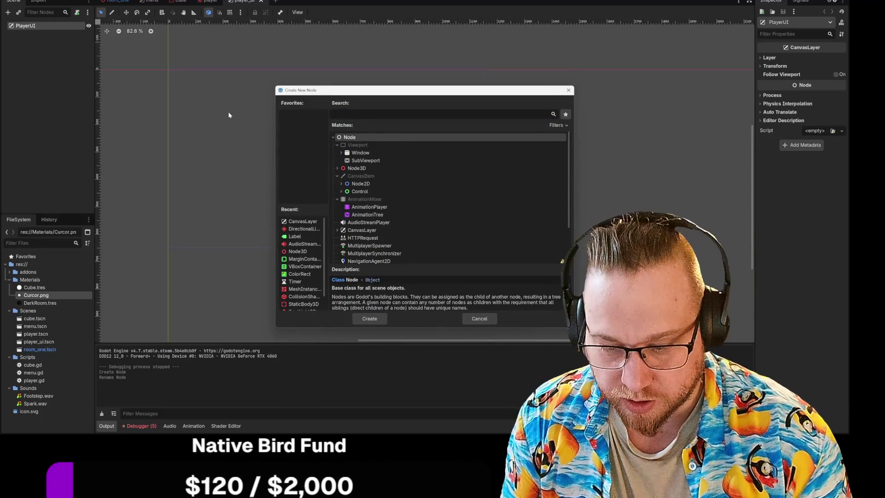
text(ite)
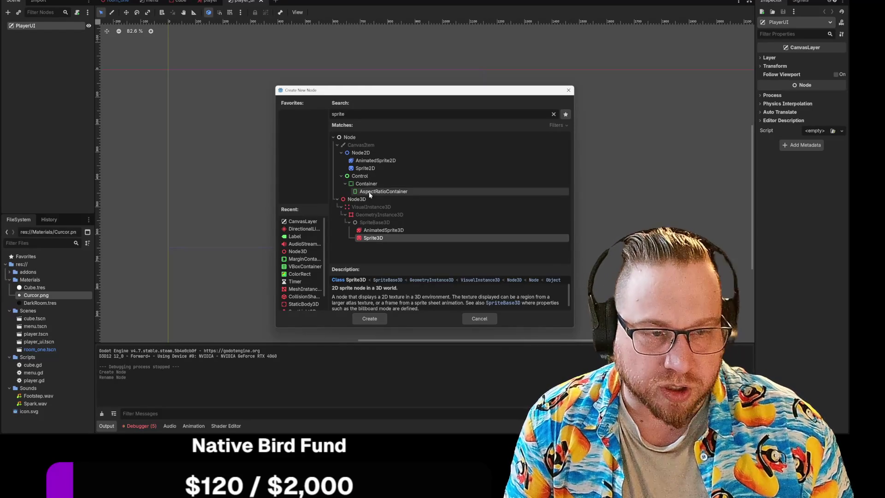
click(359, 168)
click(372, 319)
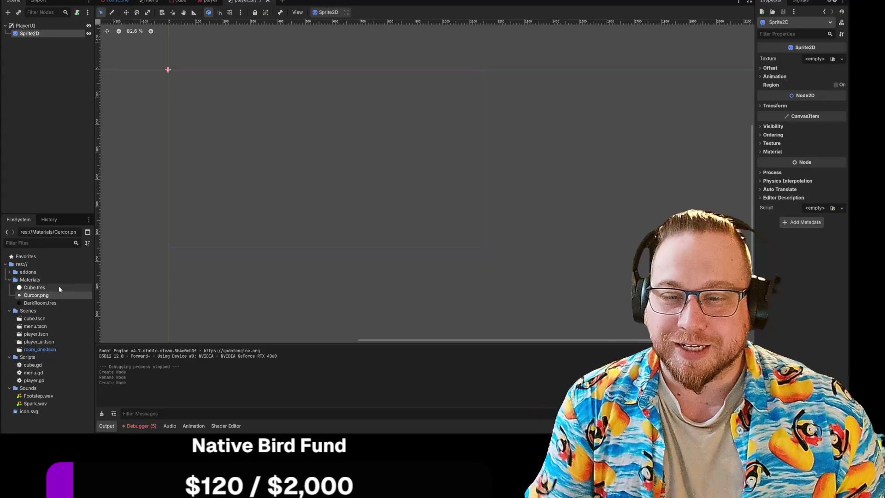
Step: Assign Curcor.png as the Sprite2D's texture and reselect PlayerUI
mouse_move(44, 294)
mouse_down()
mouse_move(42, 60)
mouse_move(31, 33)
mouse_up()
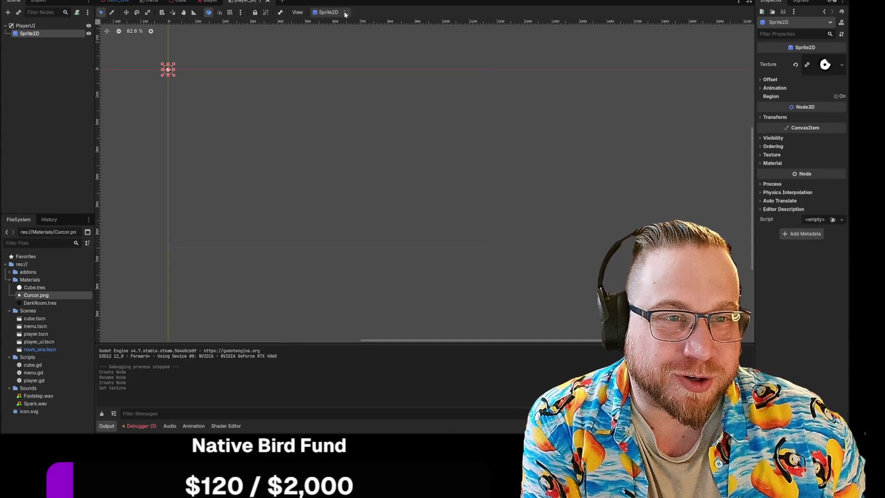
click(41, 26)
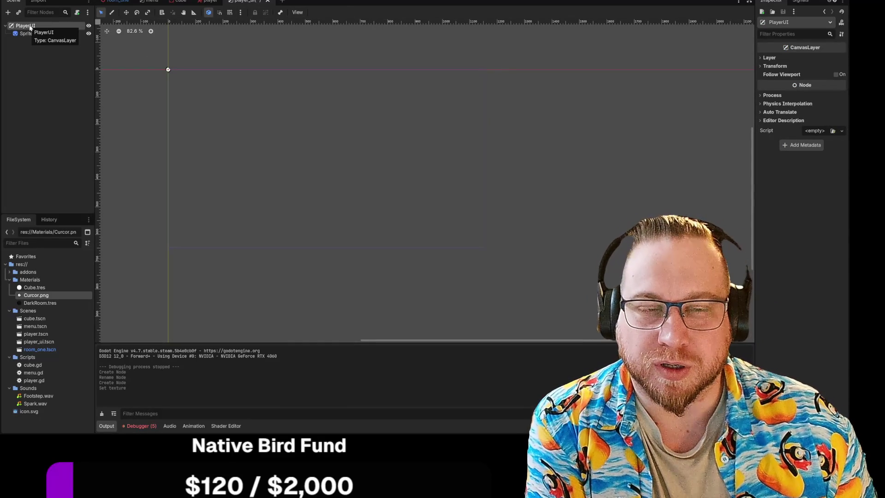
click(297, 13)
Step: Add a plain Container node as a child of PlayerUI
click(279, 16)
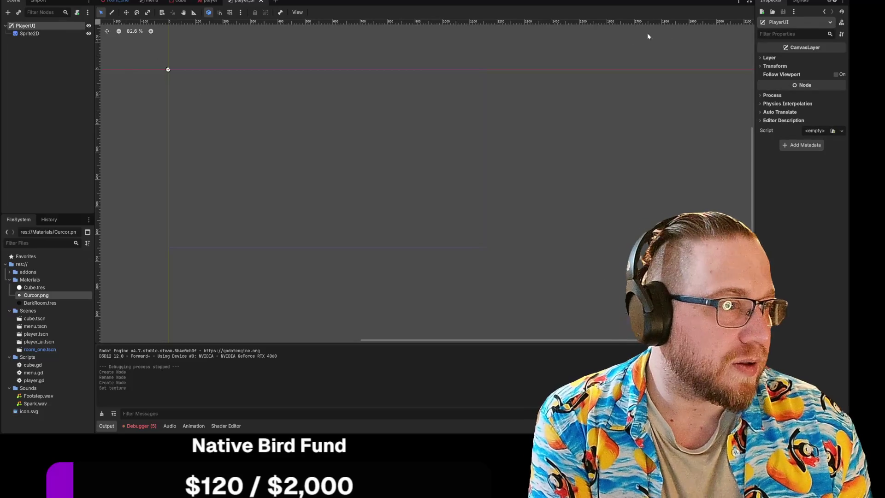
right_click(39, 26)
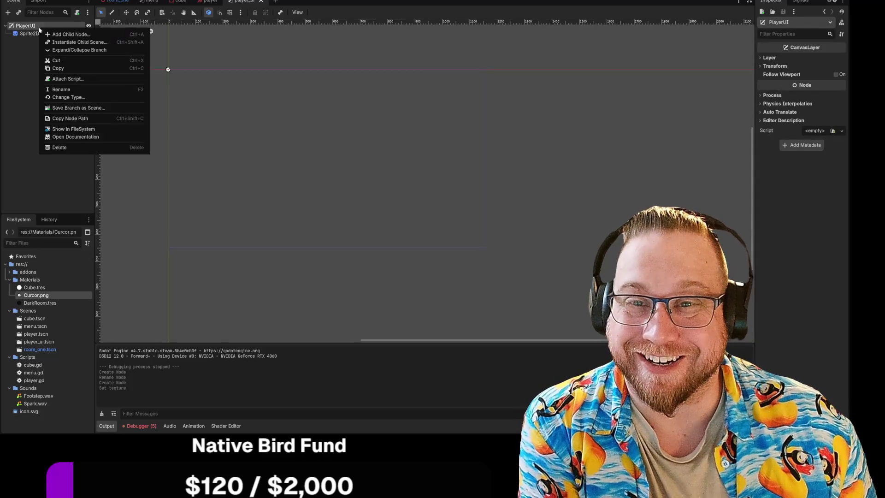
click(59, 34)
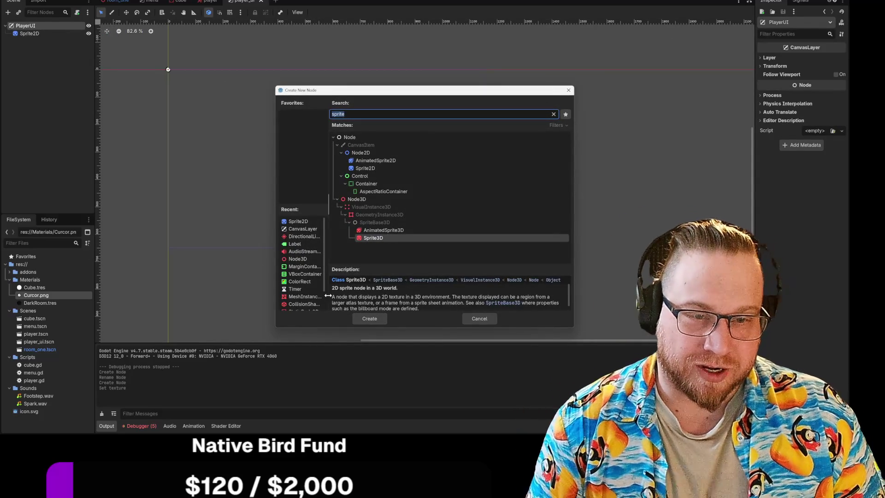
click(308, 267)
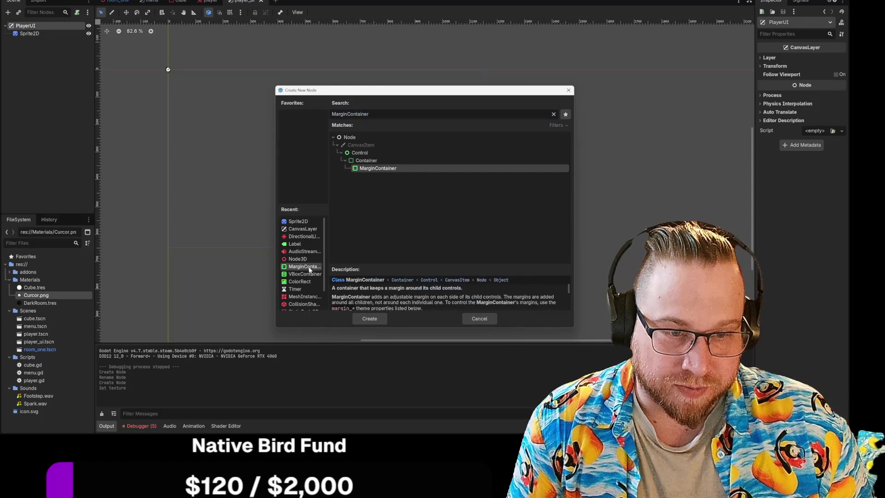
scroll(309, 270, down, 1)
scroll(308, 267, down, 1)
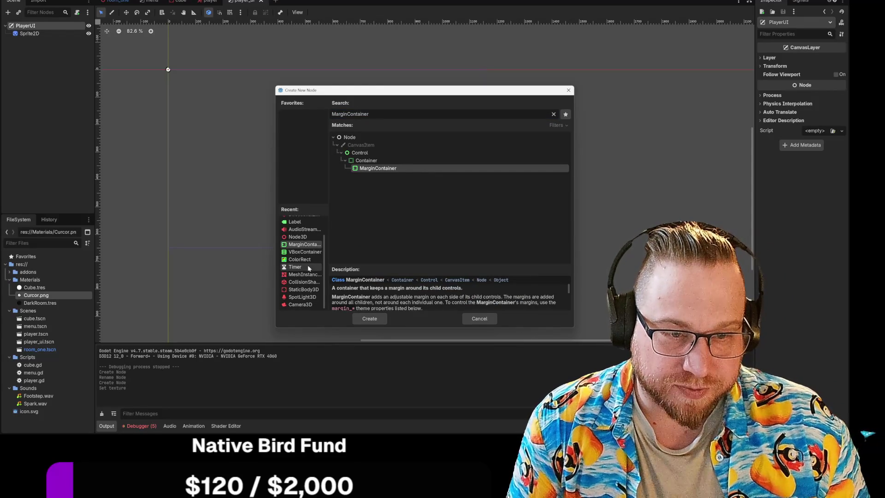
scroll(307, 306, up, 2)
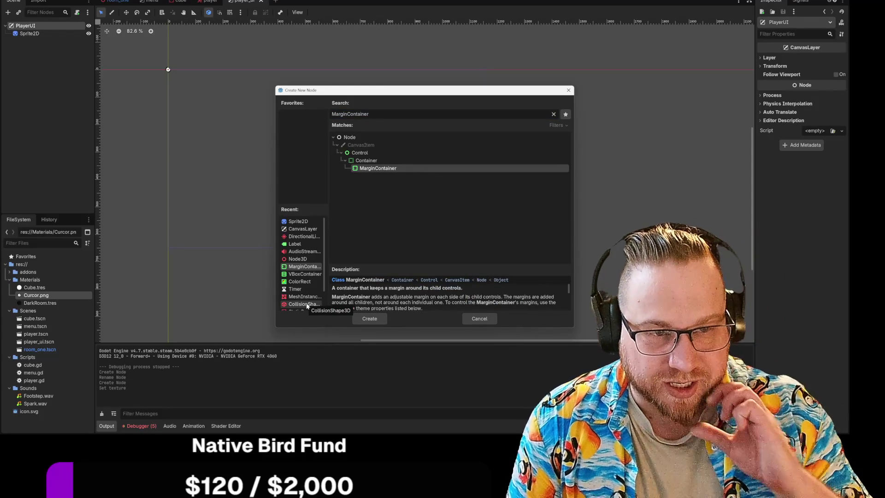
click(365, 161)
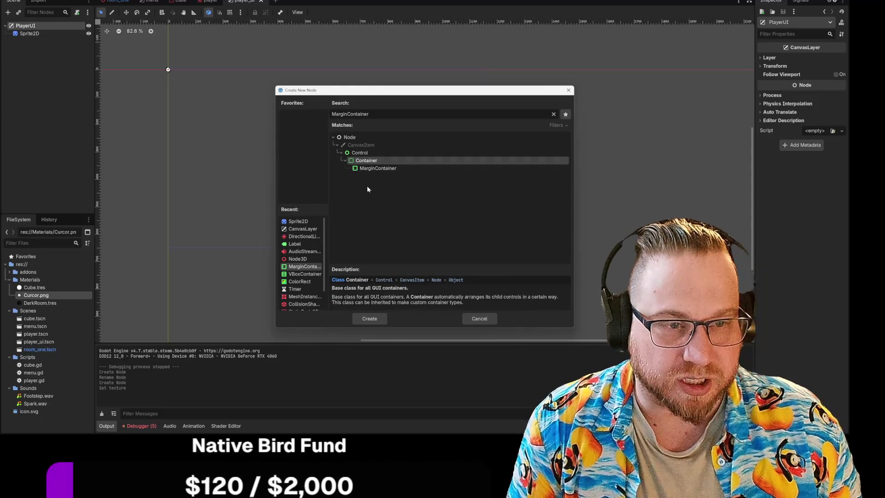
click(370, 318)
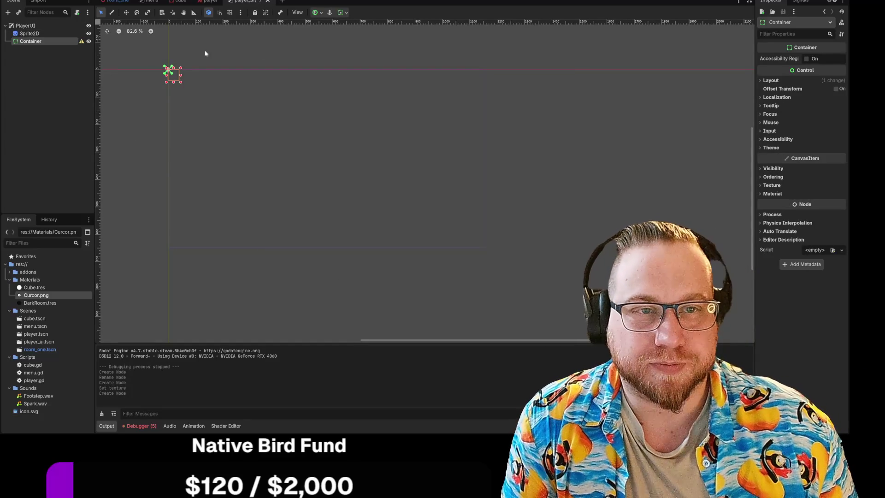
Step: Make the Container fill the screen and move the Sprite2D inside it
click(315, 13)
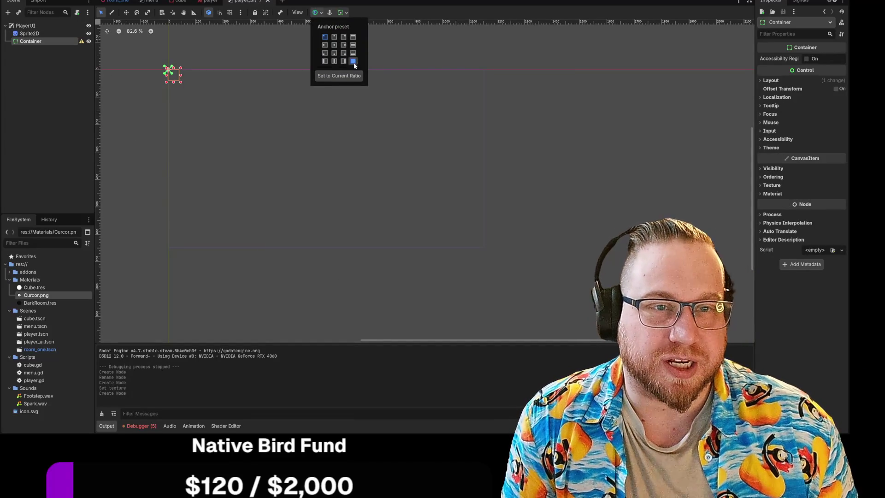
click(353, 62)
drag(29, 34, 30, 41)
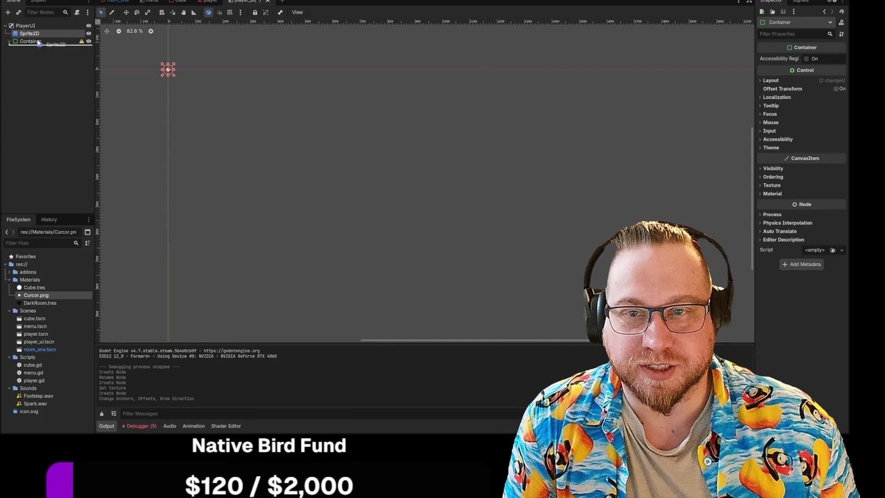
double_click(39, 43)
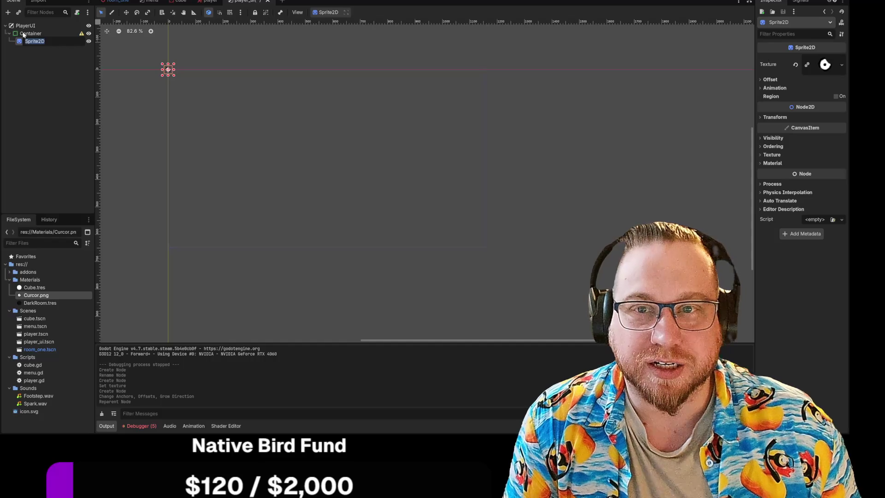
key(Escape)
Step: Keep the Container's sizing at fill and anchor it to the Center preset
click(30, 34)
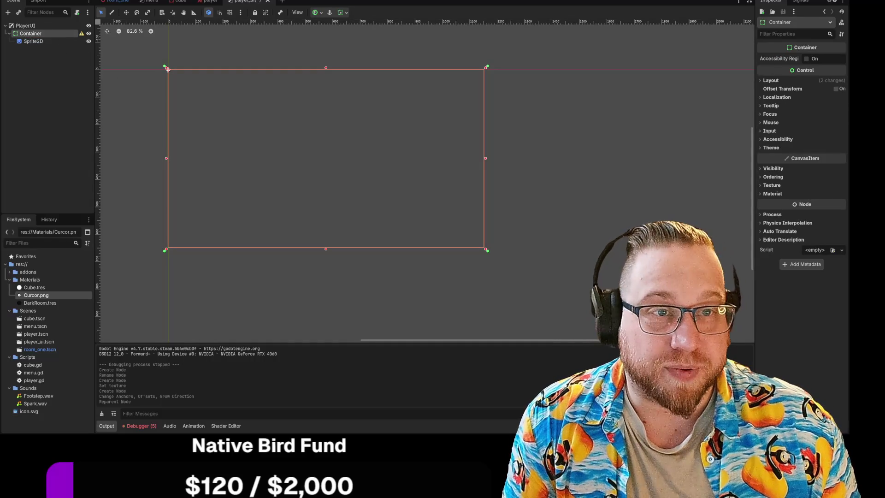
click(340, 14)
click(364, 38)
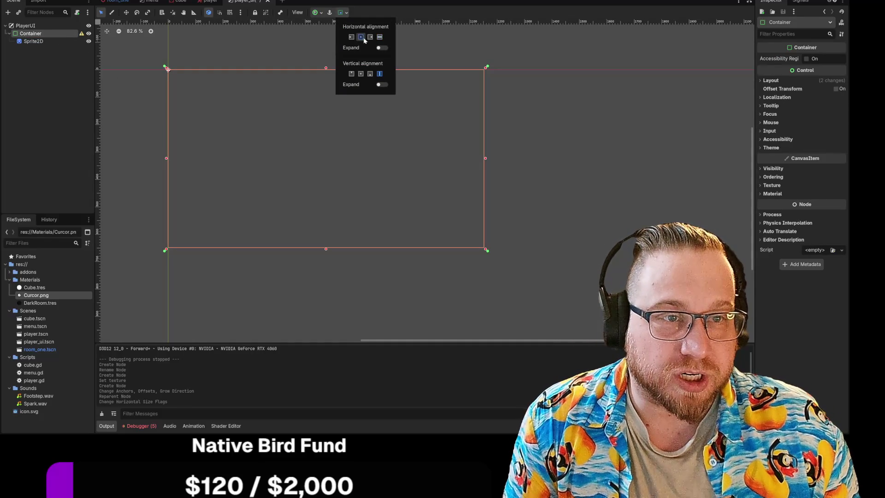
click(361, 76)
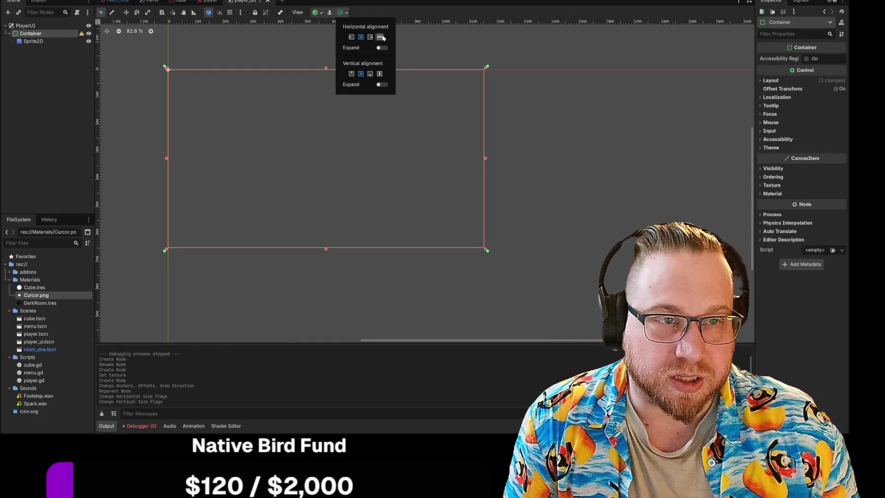
click(379, 37)
click(379, 73)
click(317, 13)
click(316, 13)
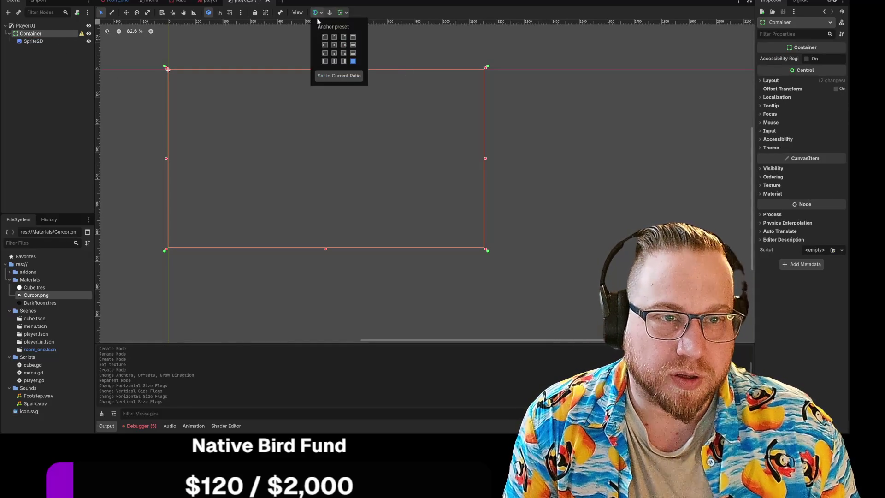
click(335, 44)
click(547, 137)
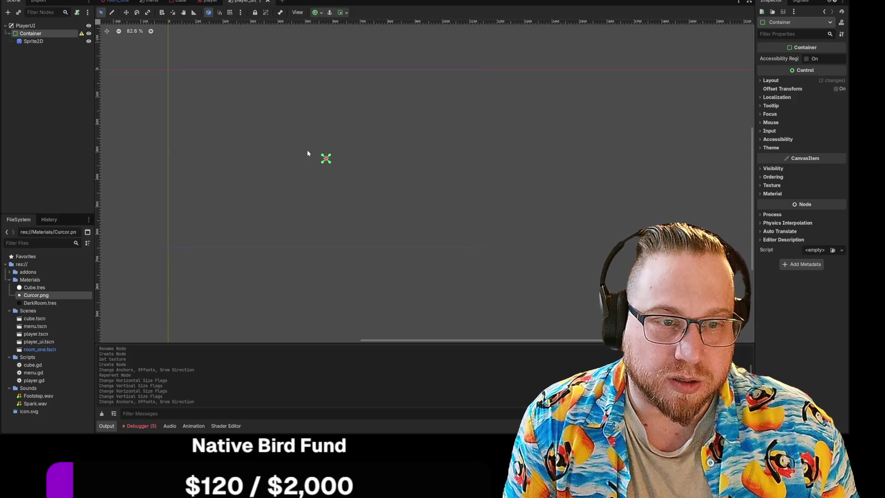
scroll(325, 159, up, 7)
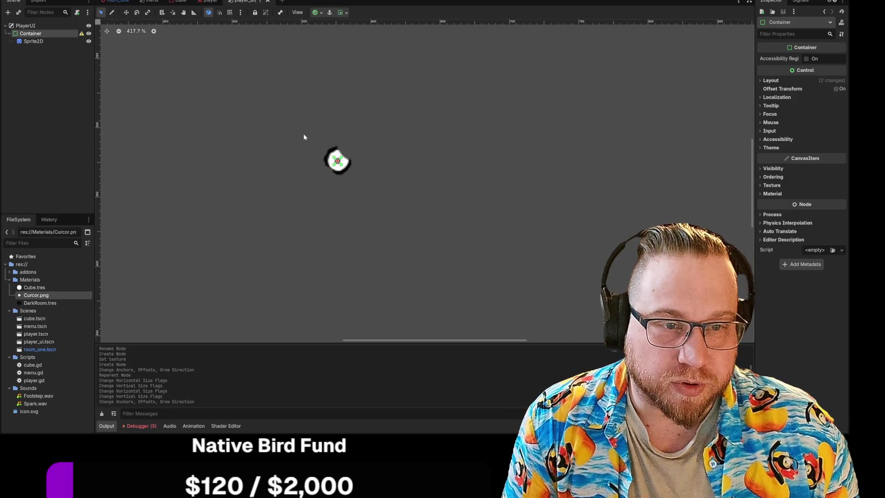
scroll(334, 162, down, 8)
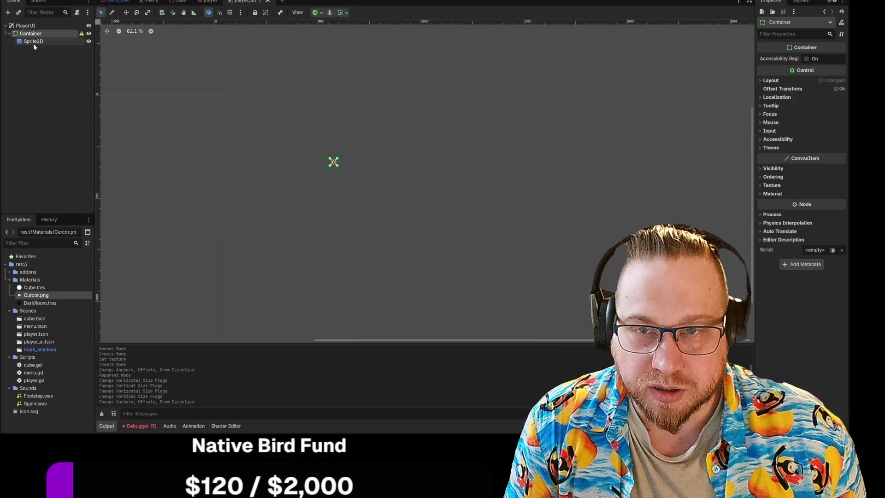
Step: Scale the cursor sprite to about double size and reapply the Container's anchor preset
click(33, 41)
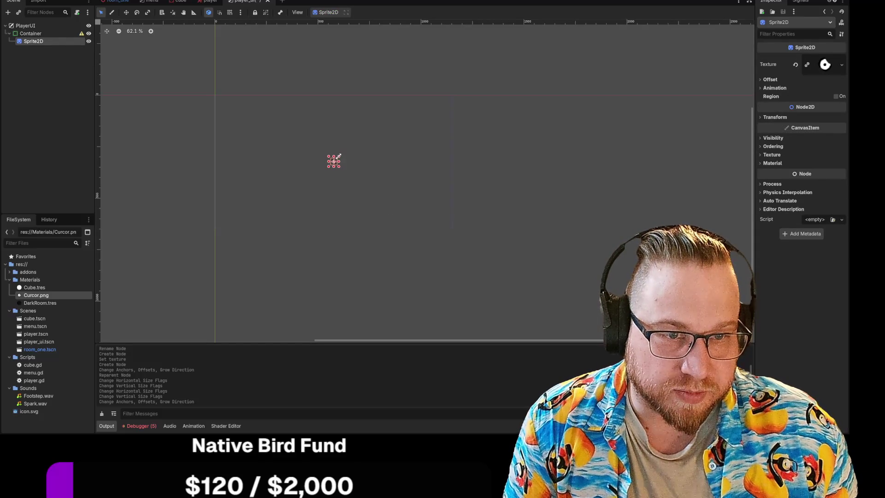
mouse_move(339, 156)
mouse_down()
mouse_move(358, 146)
mouse_move(336, 159)
mouse_move(368, 158)
mouse_up()
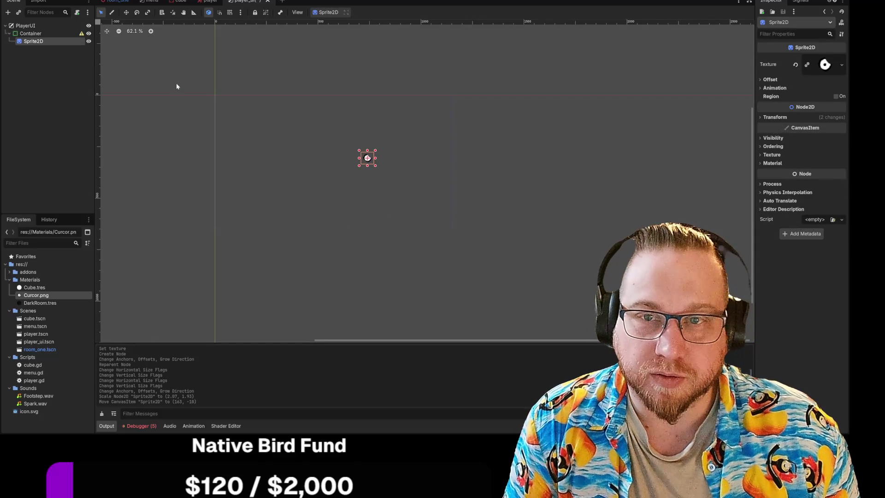
click(46, 33)
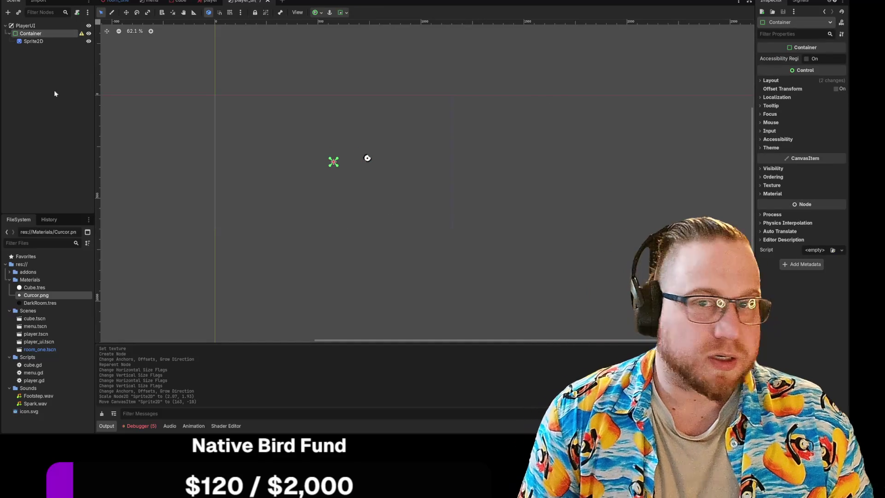
mouse_move(81, 37)
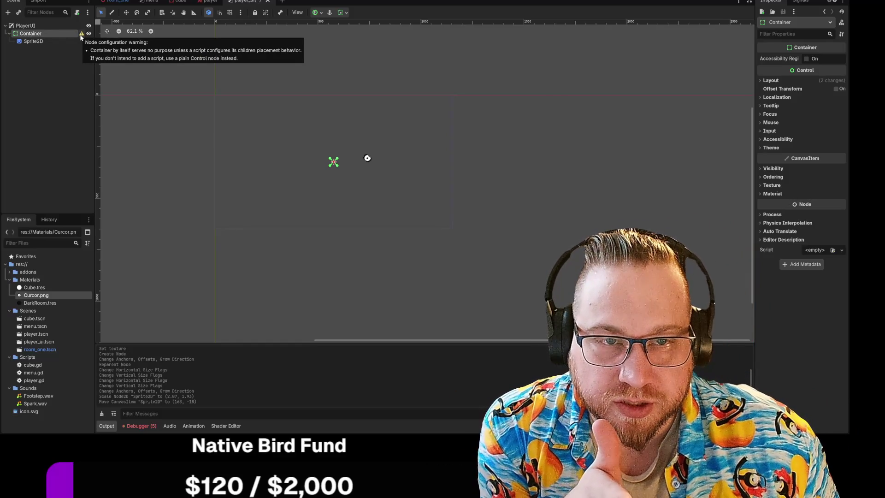
click(321, 12)
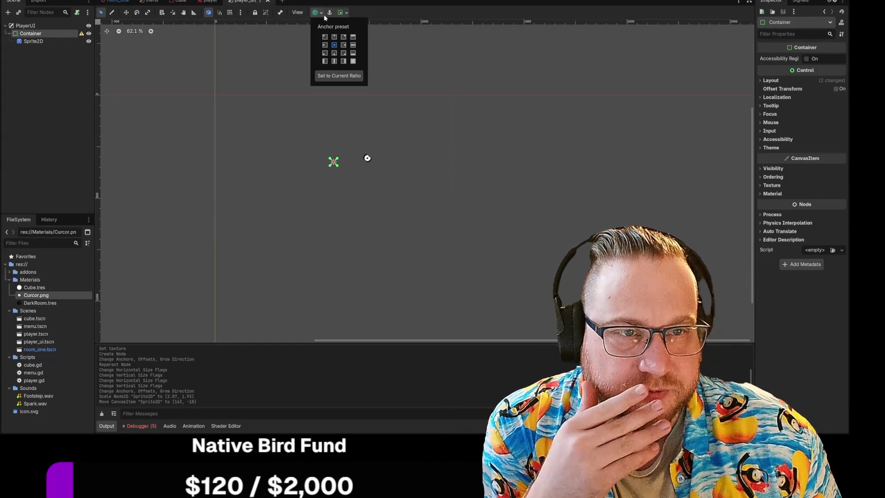
click(334, 45)
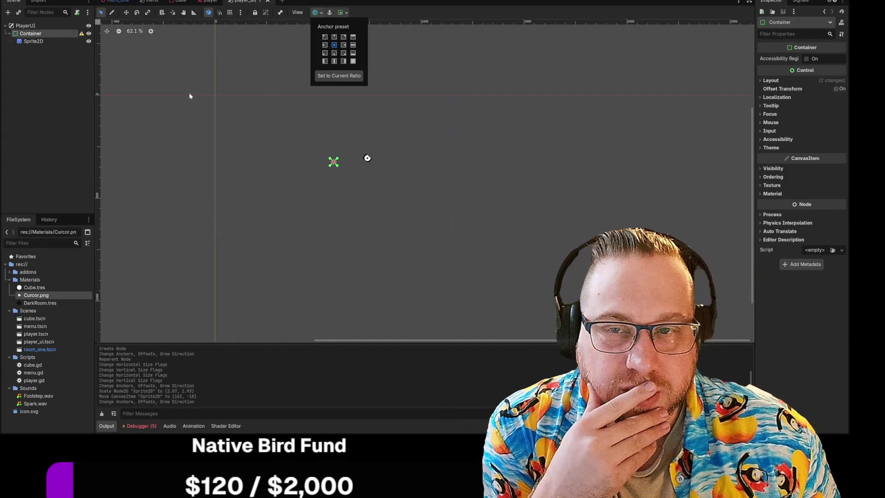
click(36, 33)
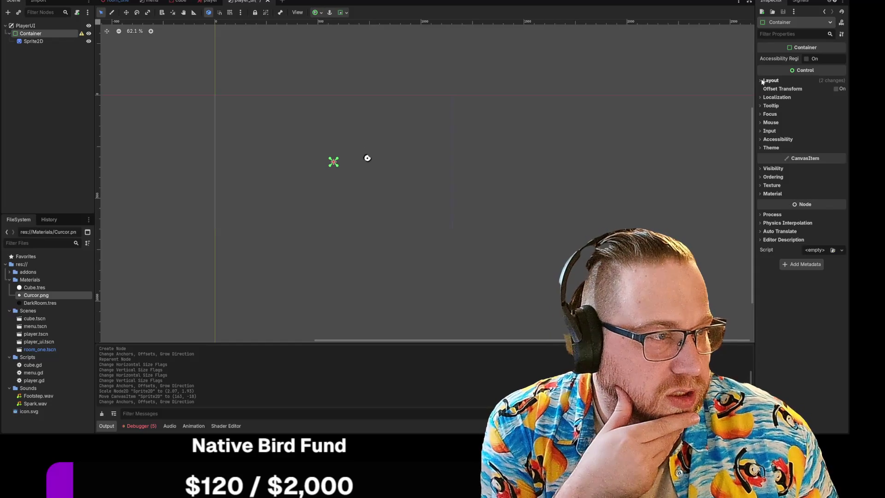
Step: Reset the Container and Sprite2D positions to 0,0, then anchor the Container to Center
click(762, 81)
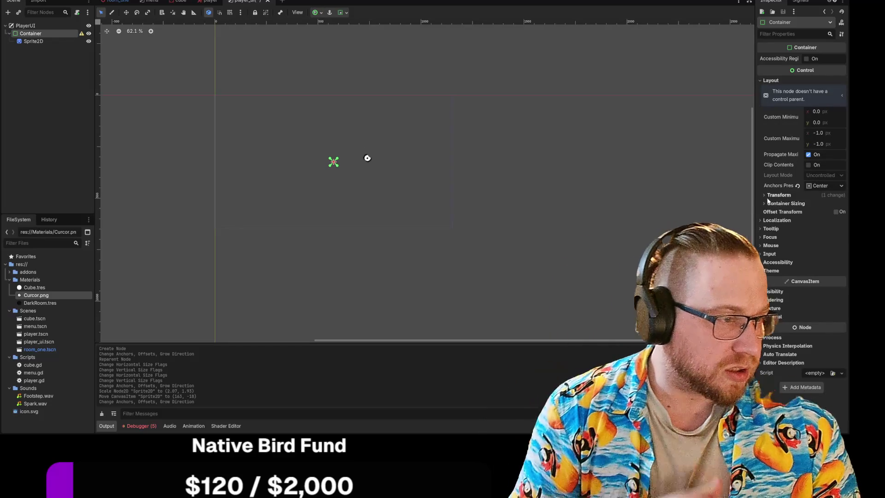
click(767, 196)
click(797, 229)
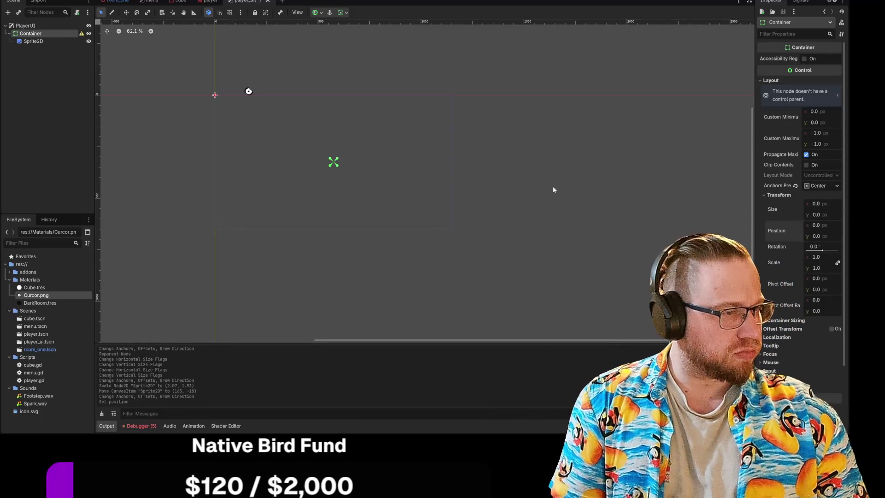
click(34, 41)
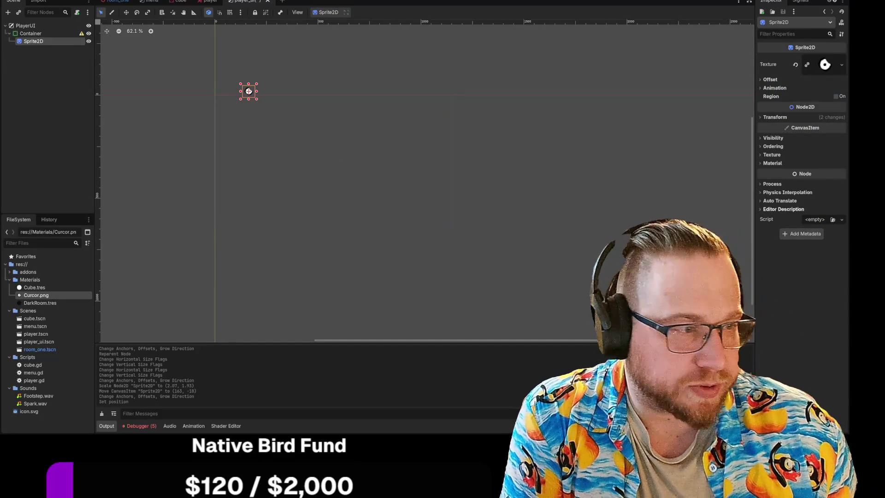
click(775, 117)
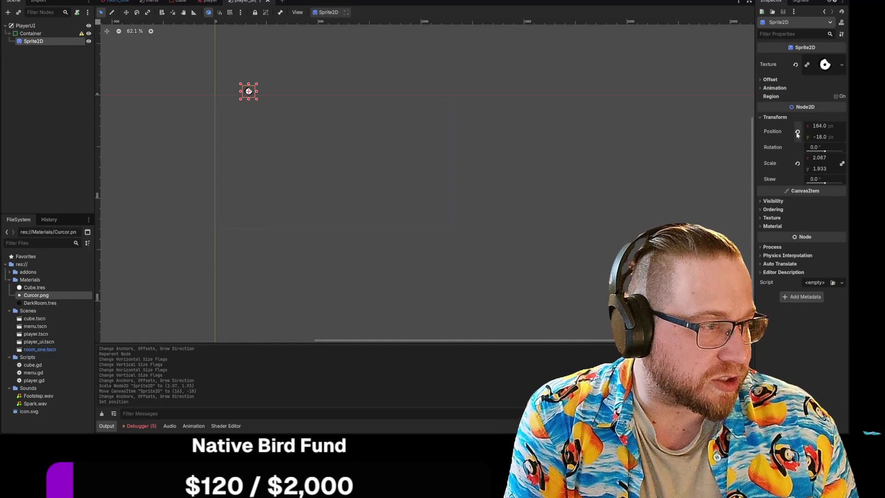
click(797, 132)
click(31, 33)
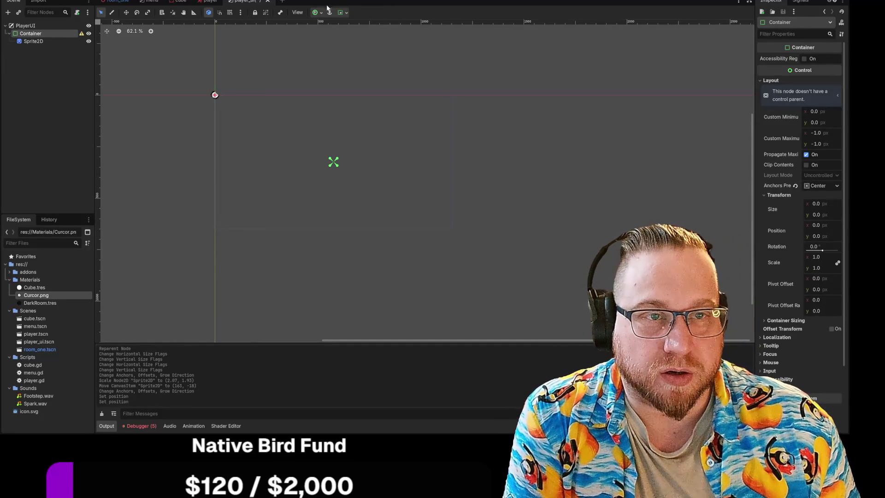
click(319, 13)
click(334, 46)
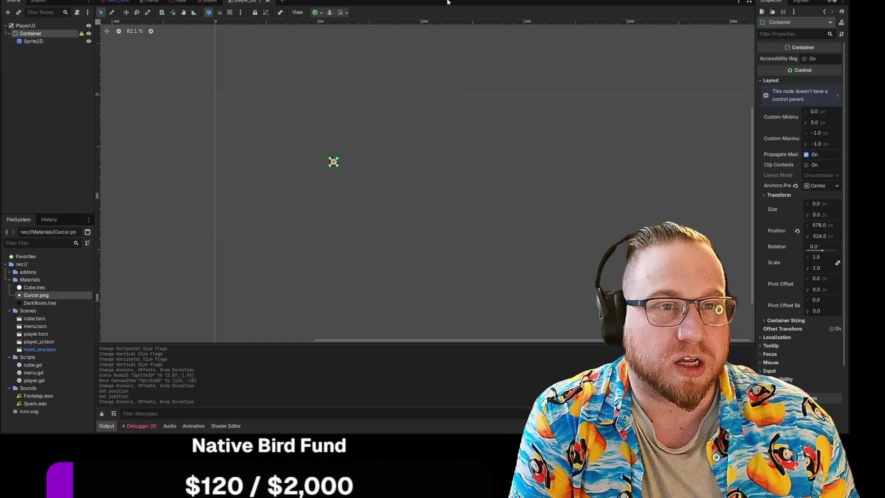
Step: Save the player_ui scene and return to the room_one scene
right_click(240, 2)
click(265, 11)
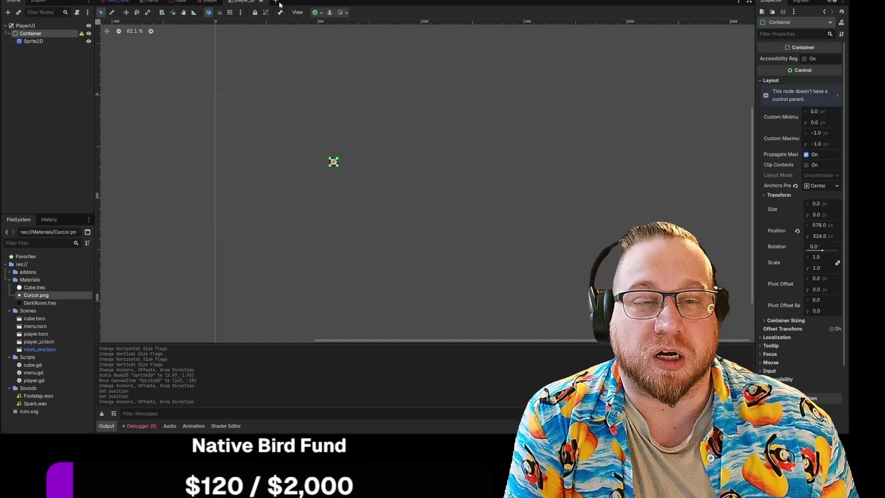
click(118, 1)
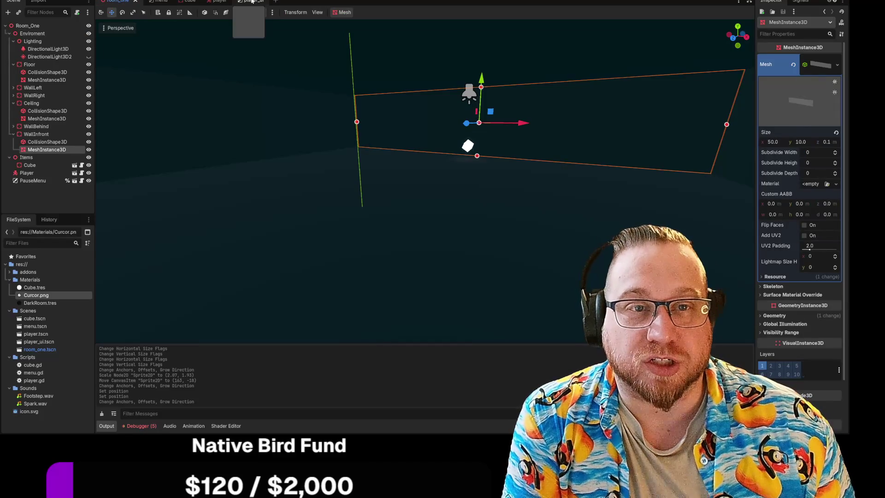
Step: Create a new folder named Sprites at the project root res://
click(252, 2)
click(116, 2)
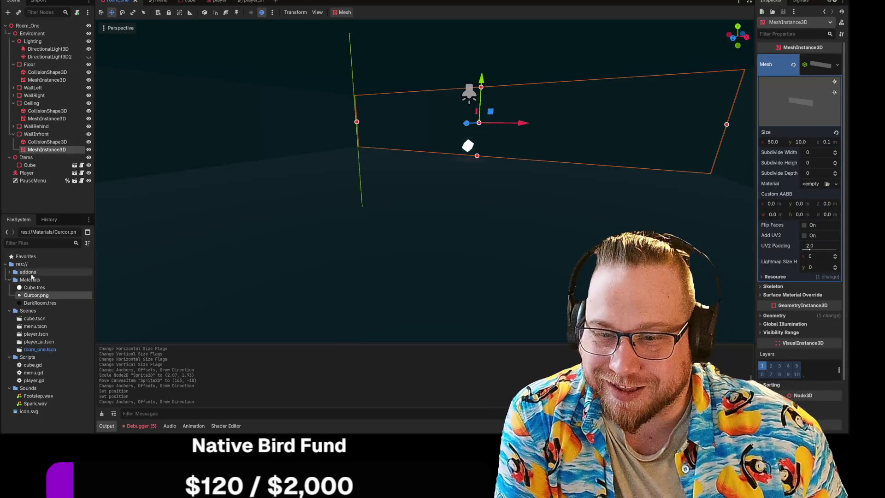
right_click(33, 419)
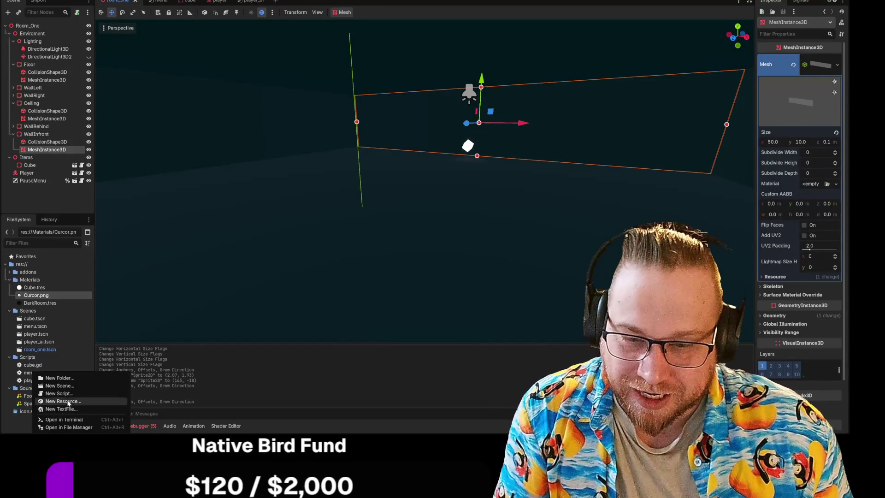
click(59, 378)
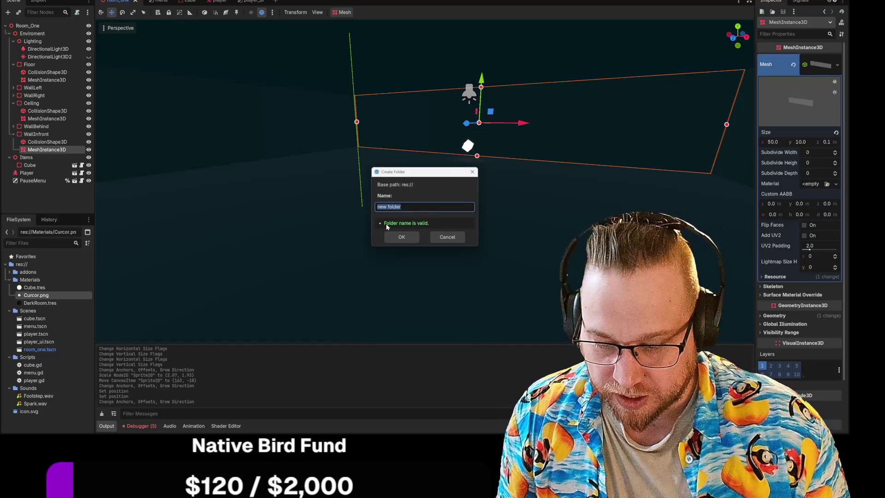
text(Sprites)
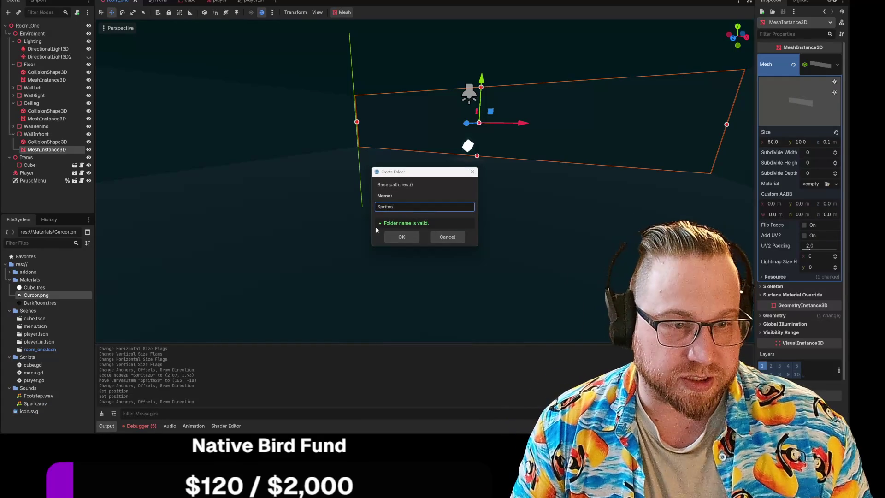
click(401, 237)
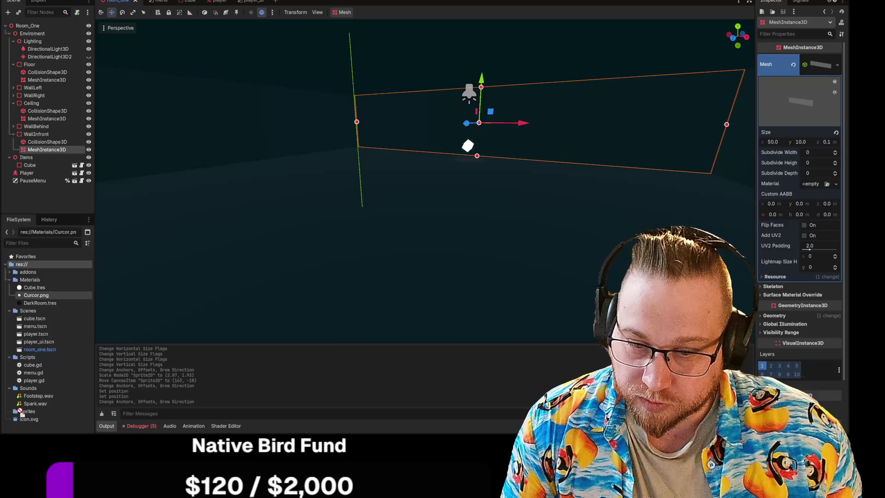
Step: Move Curcor.png and icon.svg from Materials into the Sprites folder
click(40, 303)
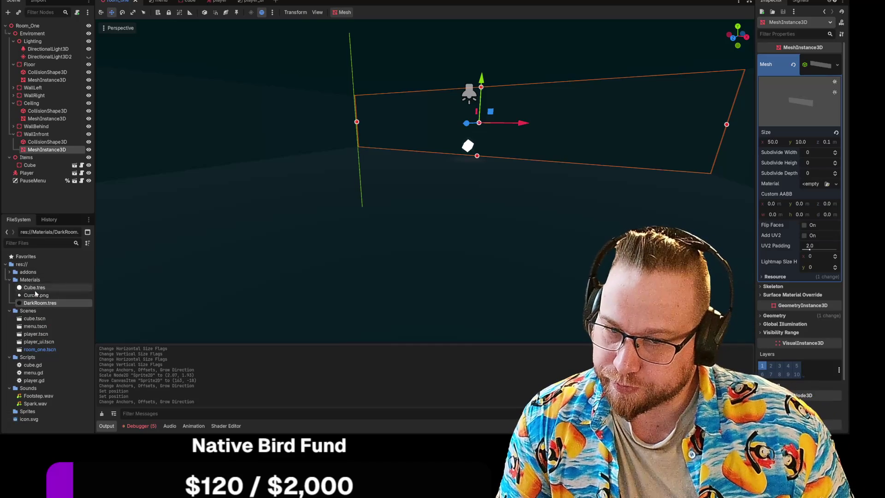
mouse_move(35, 293)
mouse_down()
mouse_move(46, 310)
mouse_move(23, 413)
mouse_move(37, 407)
mouse_move(27, 404)
mouse_up()
click(402, 222)
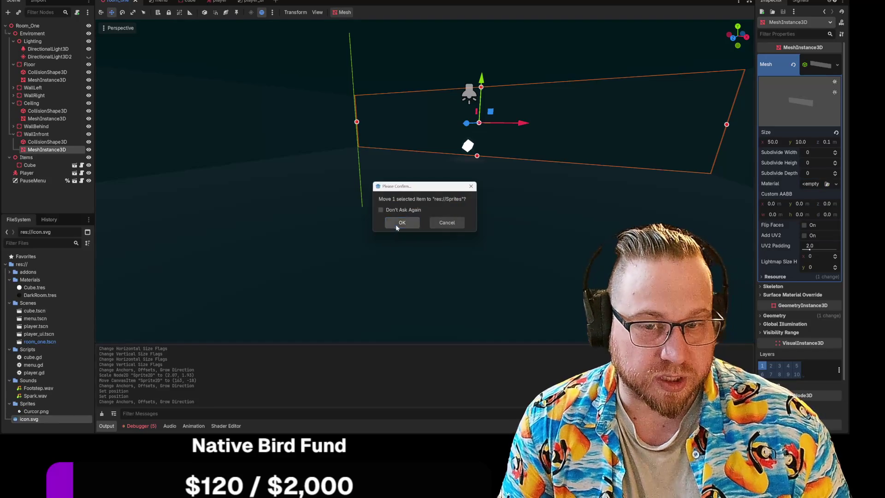
click(396, 226)
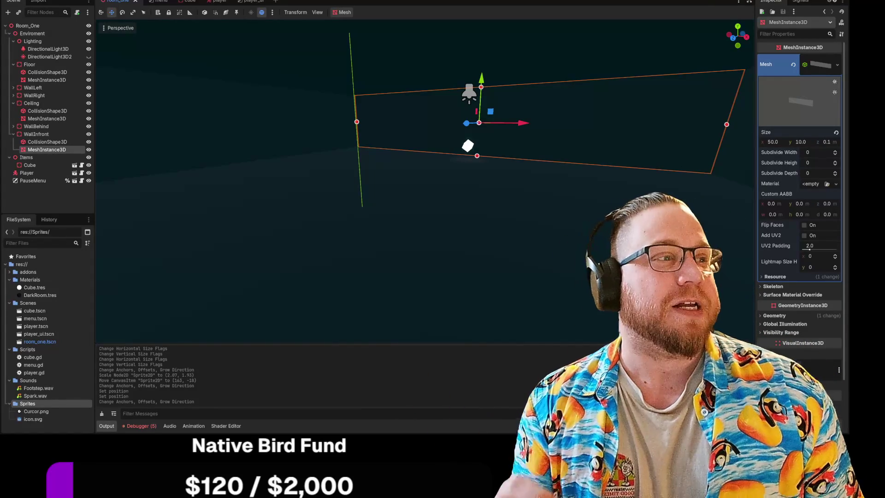
click(738, 2)
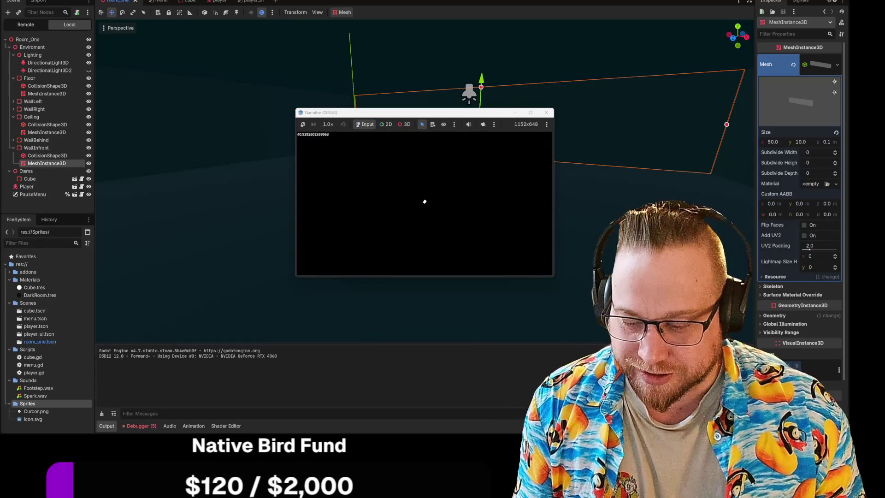
Step: Test the game in an enlarged window, pause and stop it, then add player_ui.tscn to Room_One
drag(443, 120, 244, 33)
drag(353, 191, 557, 329)
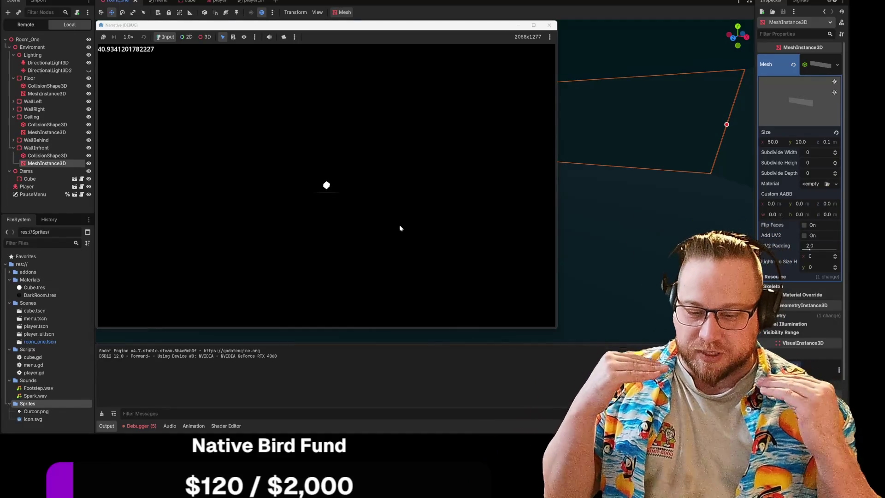
click(381, 196)
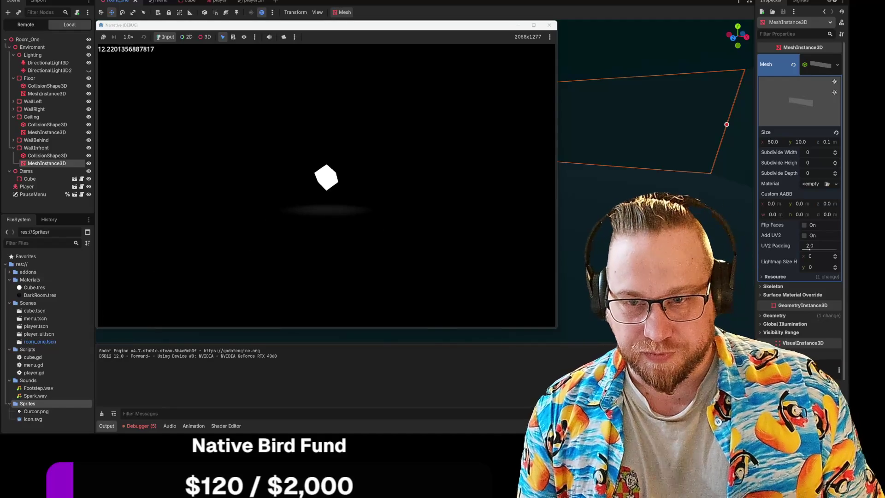
key(Escape)
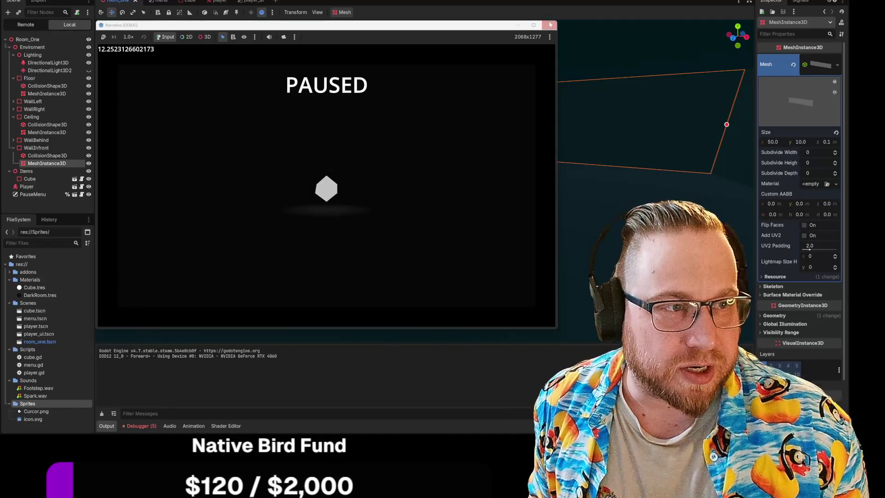
click(550, 25)
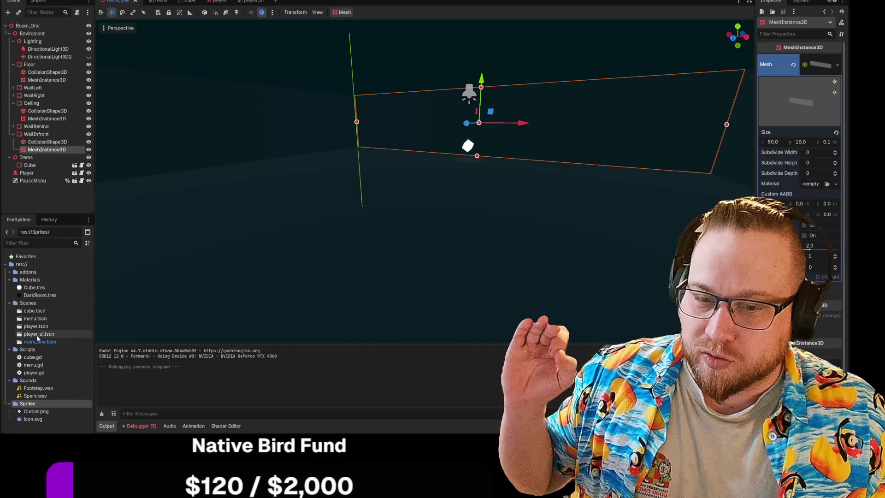
drag(38, 338, 47, 28)
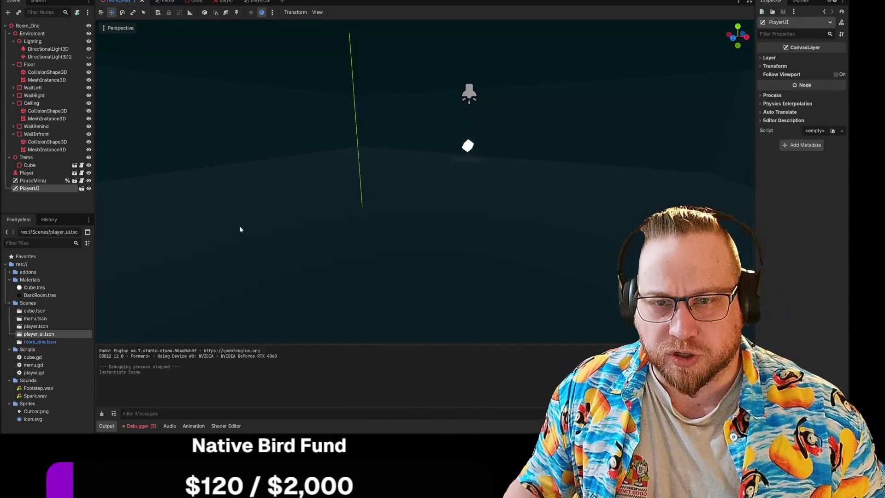
Step: Save the room_one scene with PlayerUI added, then run the game again
right_click(127, 2)
click(150, 18)
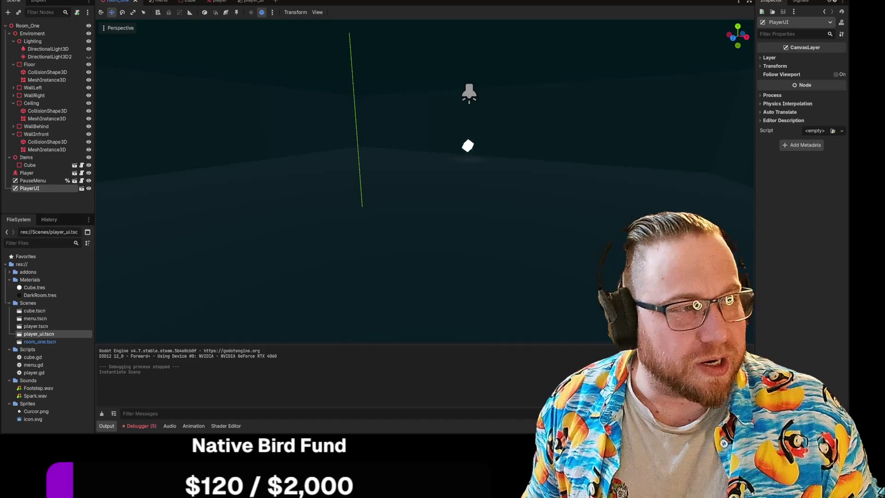
key(F5)
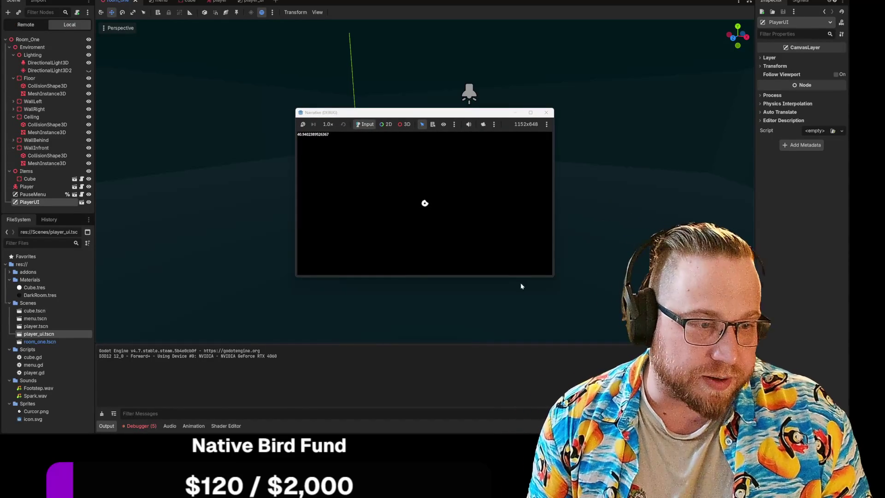
Step: Move the running game window to the top-left, enlarge it, then stop the run with F8
drag(552, 277, 723, 382)
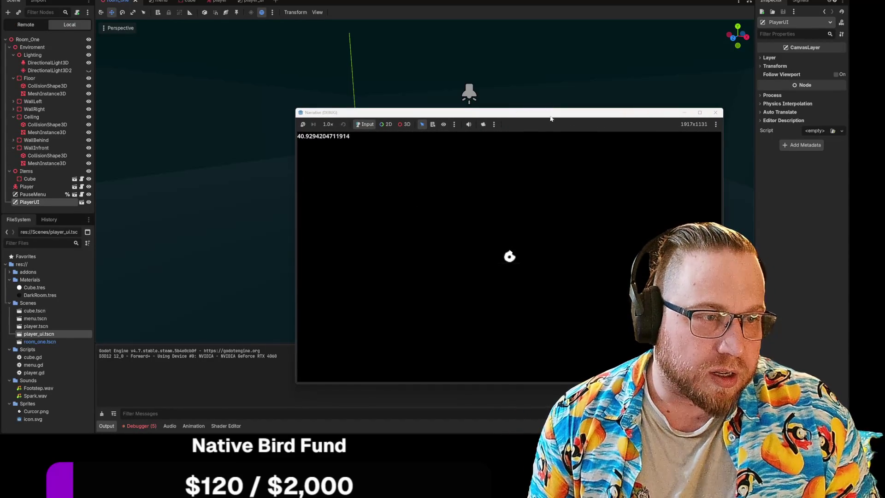
mouse_move(550, 118)
mouse_down()
mouse_move(344, 35)
mouse_move(350, 29)
mouse_up()
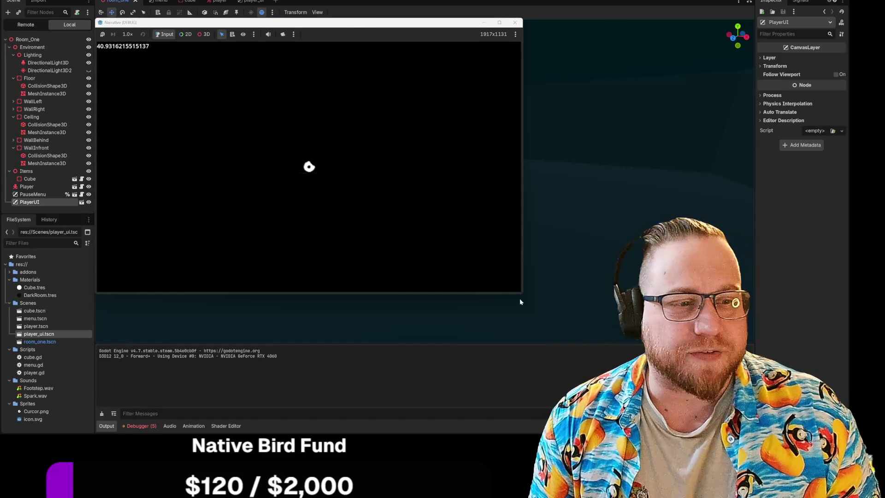
drag(522, 295, 621, 337)
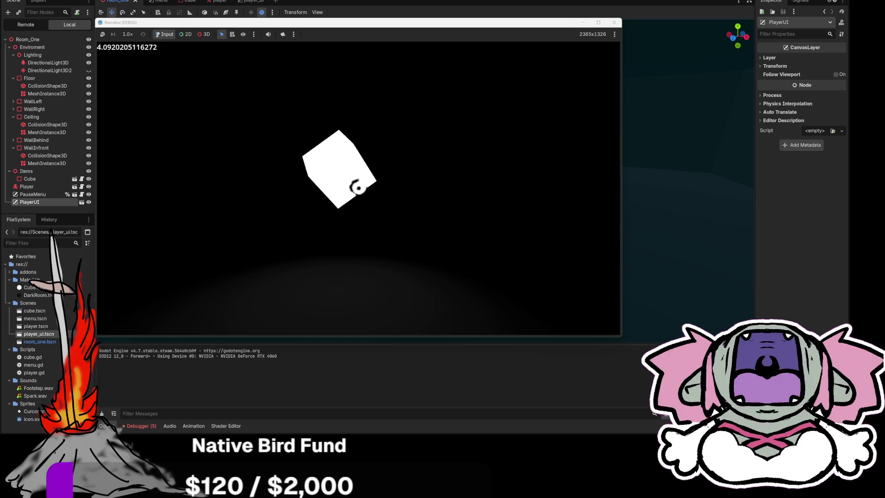
key(F8)
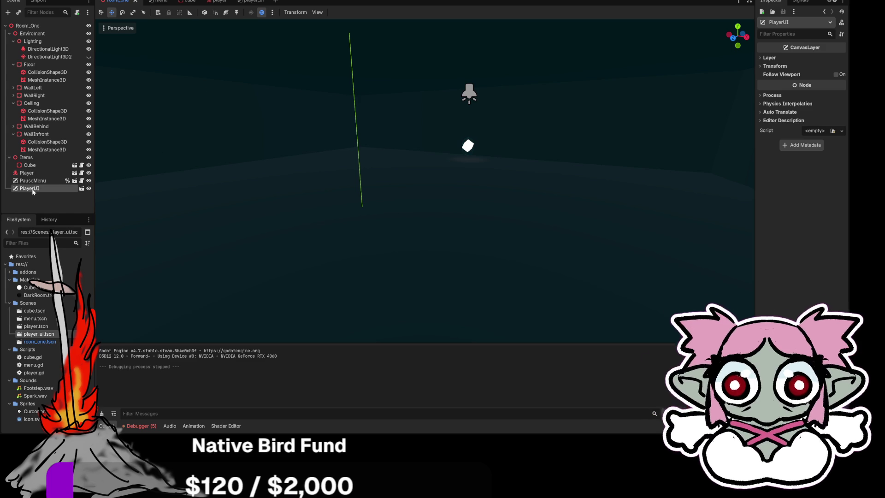
Step: Switch to the player_ui scene and select its Sprite2D node
click(251, 2)
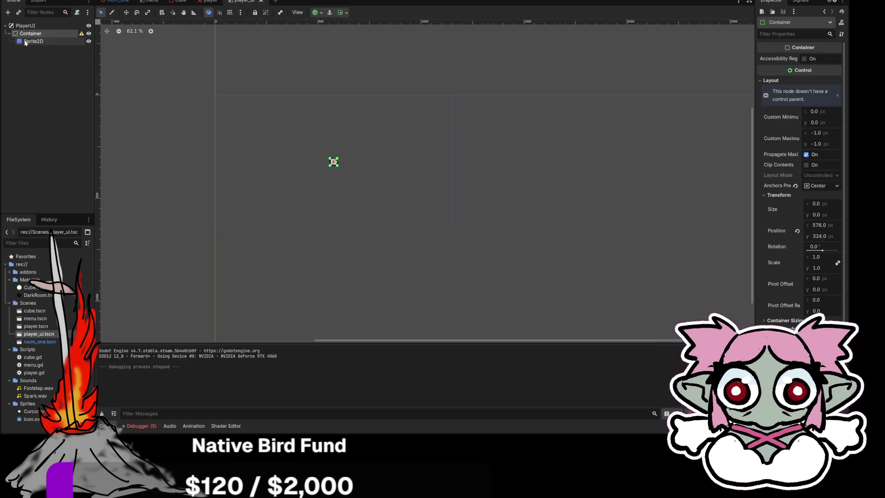
right_click(25, 43)
click(57, 109)
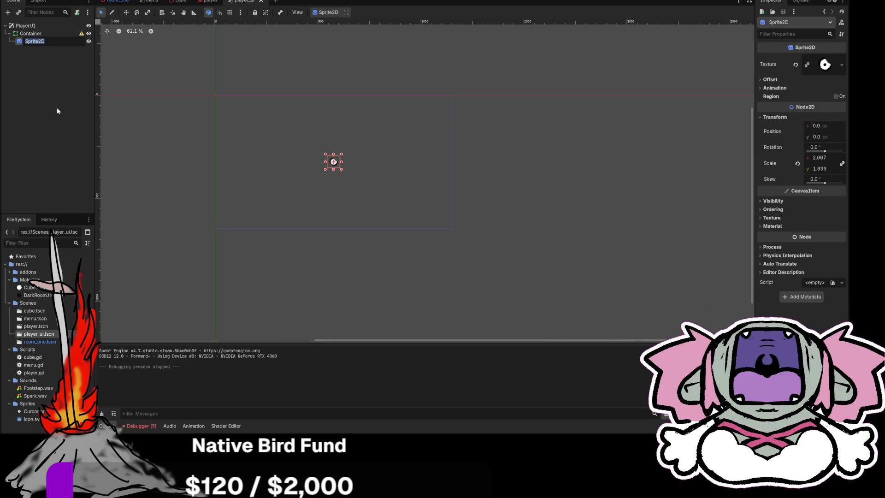
click(37, 45)
click(39, 44)
Step: Expand the Sprite2D's Visibility properties, preview its cursor texture and open the modulate colour picker
click(773, 200)
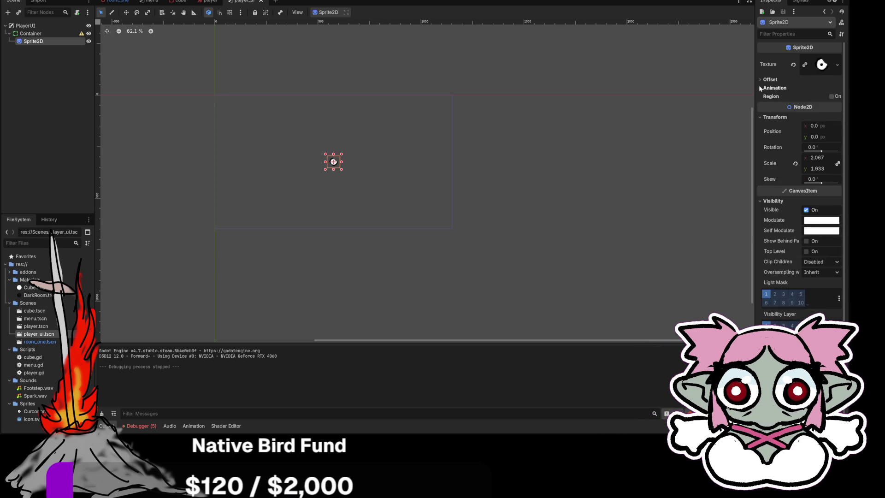
click(815, 65)
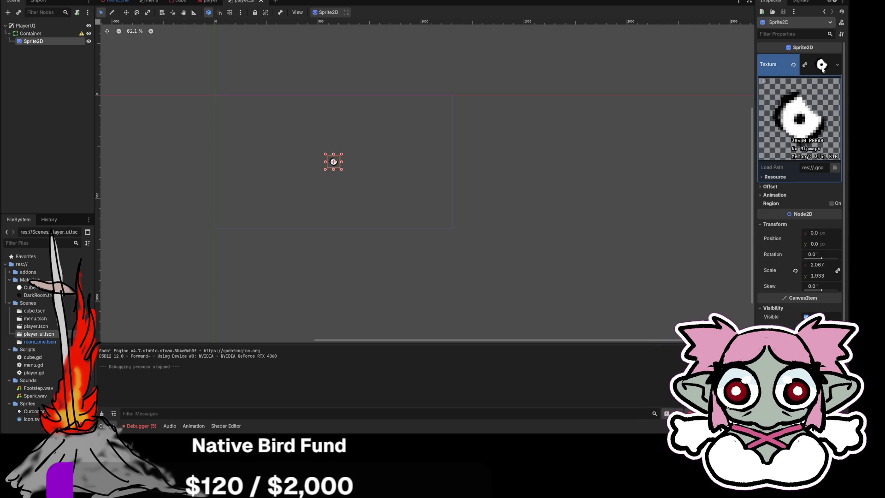
click(766, 177)
click(765, 178)
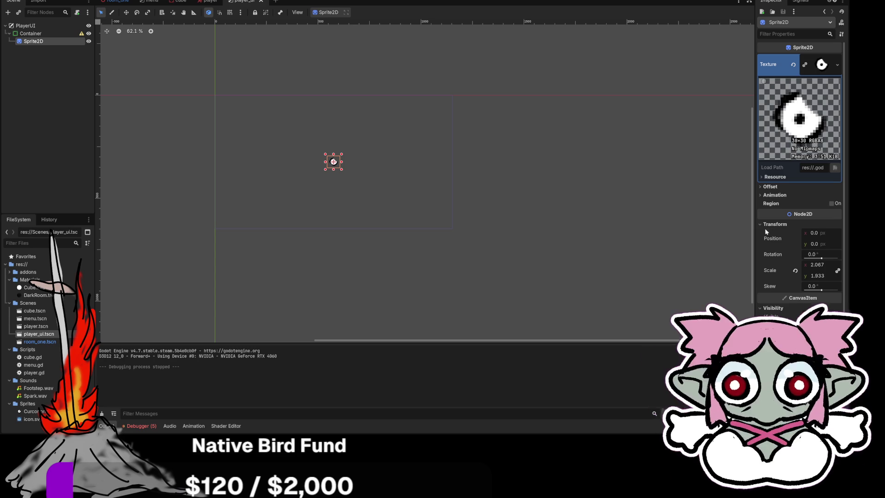
scroll(779, 294, down, 3)
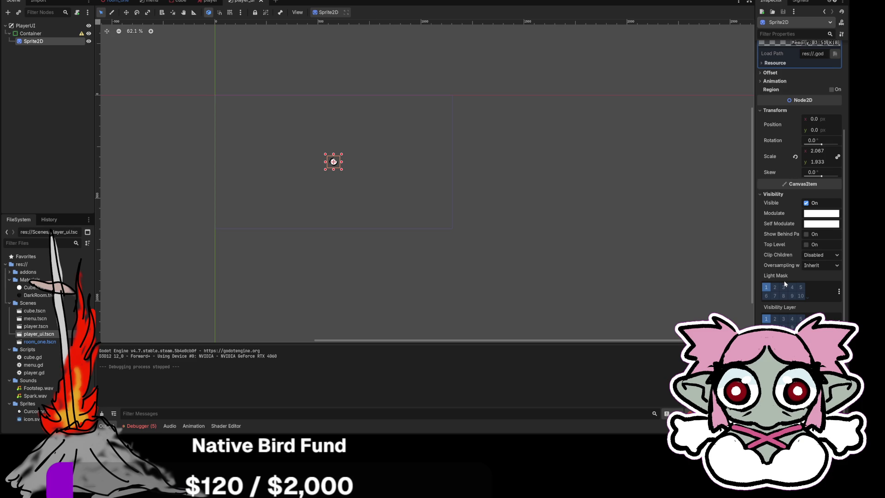
mouse_move(767, 311)
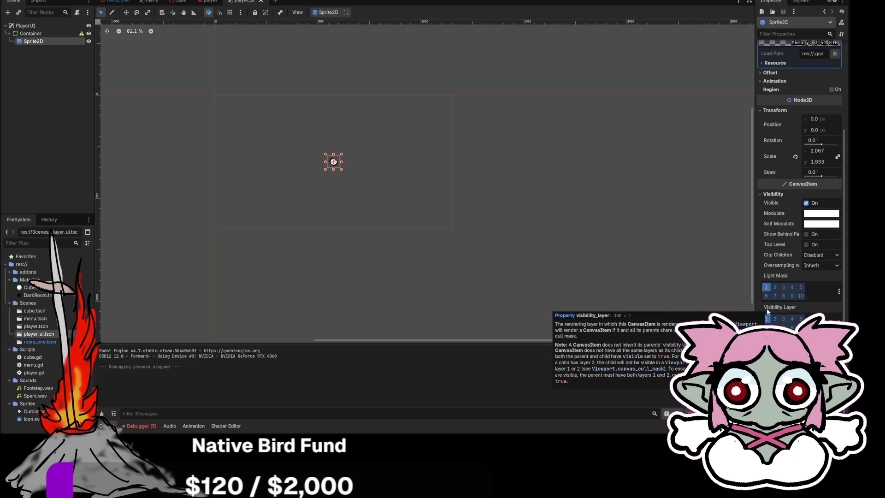
Step: Set the Sprite2D's Self Modulate alpha to 20 in the colour picker
click(815, 214)
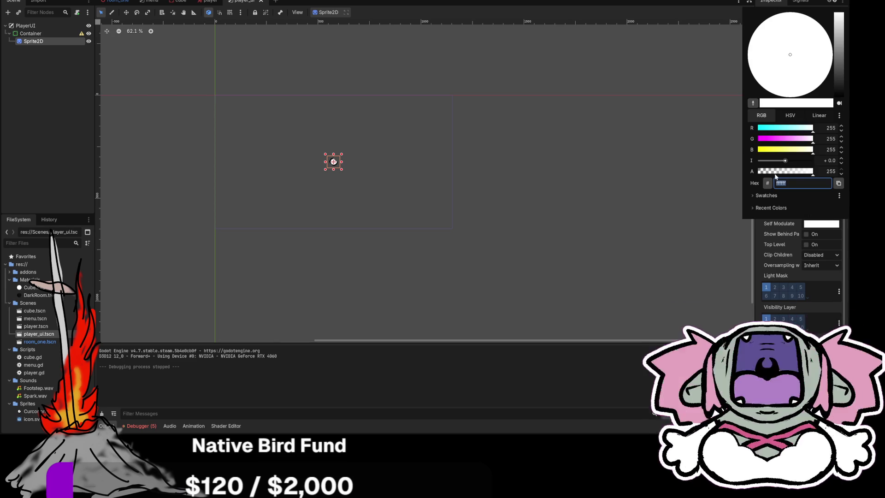
drag(775, 171, 758, 177)
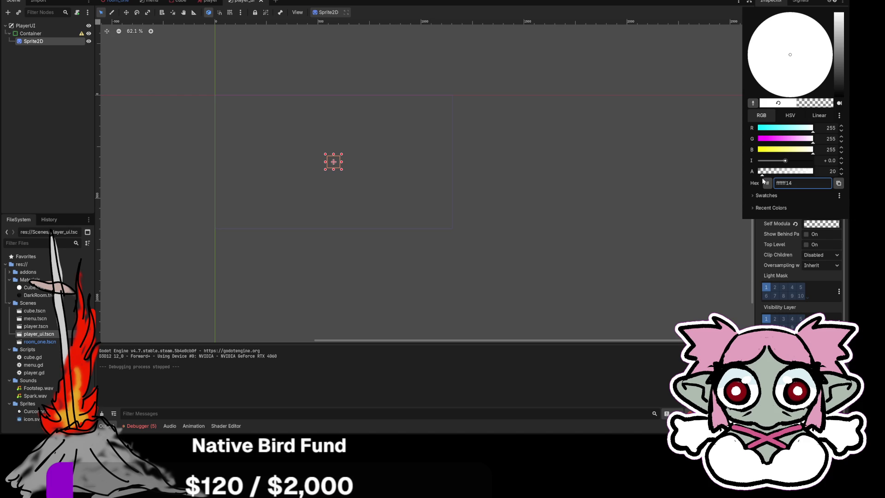
click(561, 187)
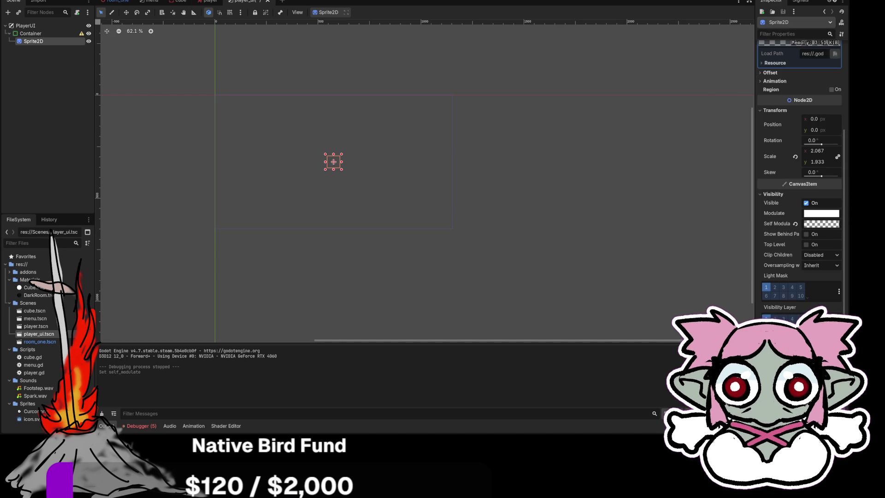
Step: Switch scenes from the top tab bar and run the game with F5 to test the cursor
click(258, 0)
click(272, 21)
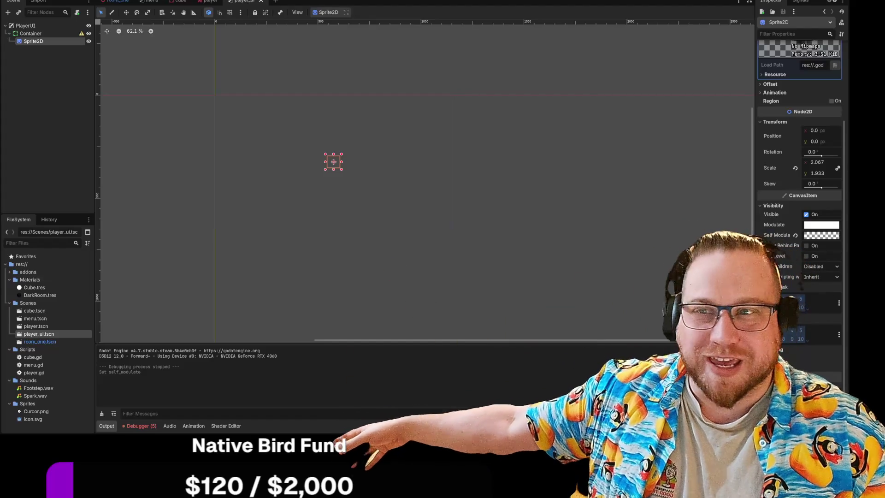
key(F5)
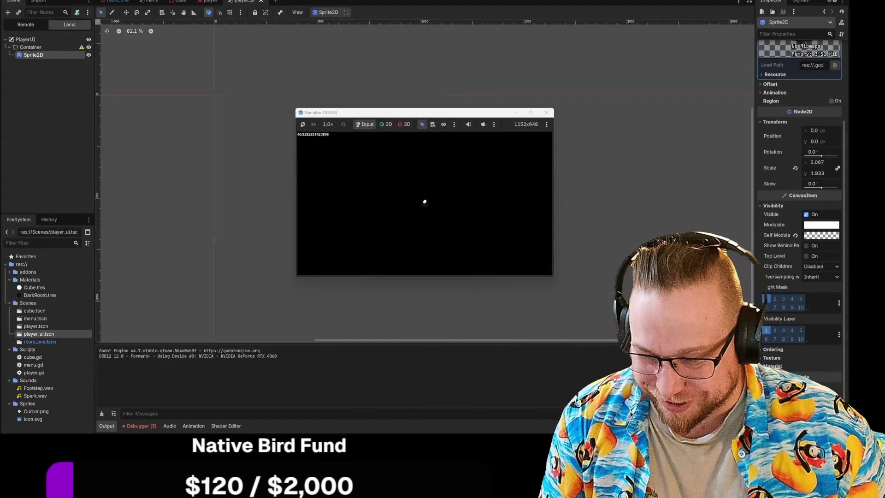
Step: Move the game window to the top-left, enlarge it, then shrink it slightly
drag(401, 117, 195, 21)
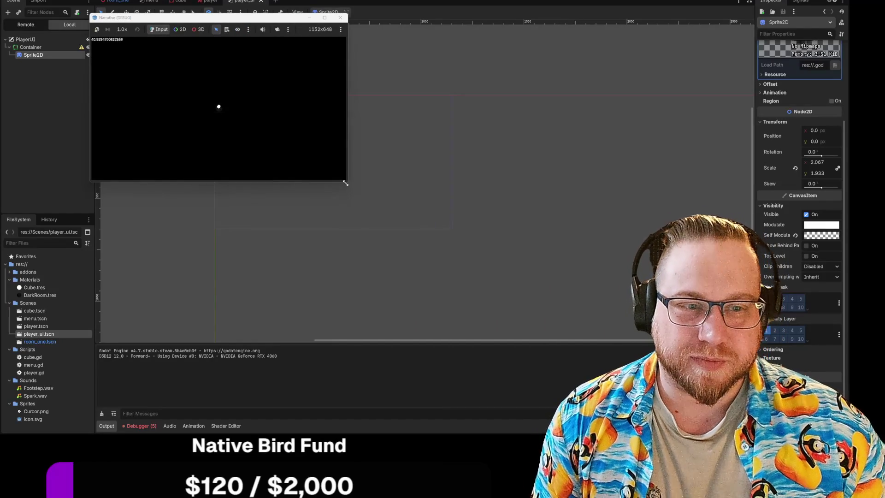
mouse_move(345, 182)
mouse_down()
mouse_move(513, 322)
mouse_move(580, 326)
mouse_move(567, 328)
mouse_up()
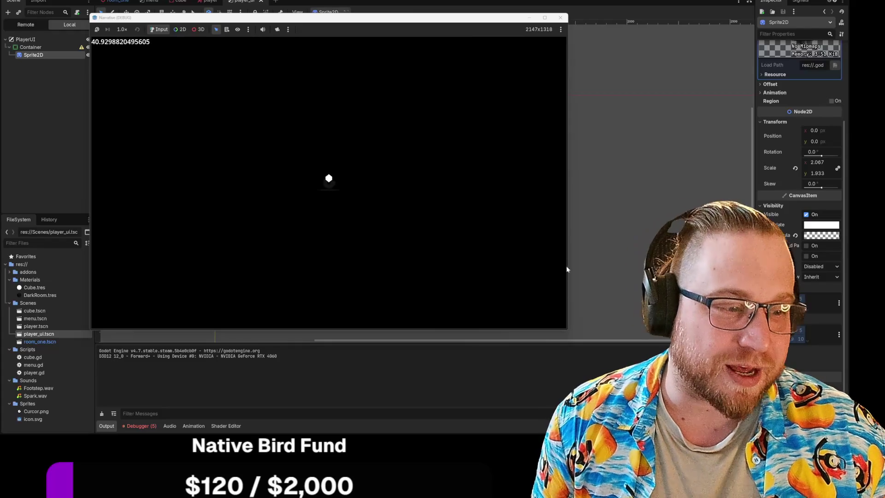
mouse_move(568, 332)
mouse_down()
mouse_move(755, 415)
mouse_move(471, 286)
mouse_move(388, 265)
mouse_move(433, 290)
mouse_up()
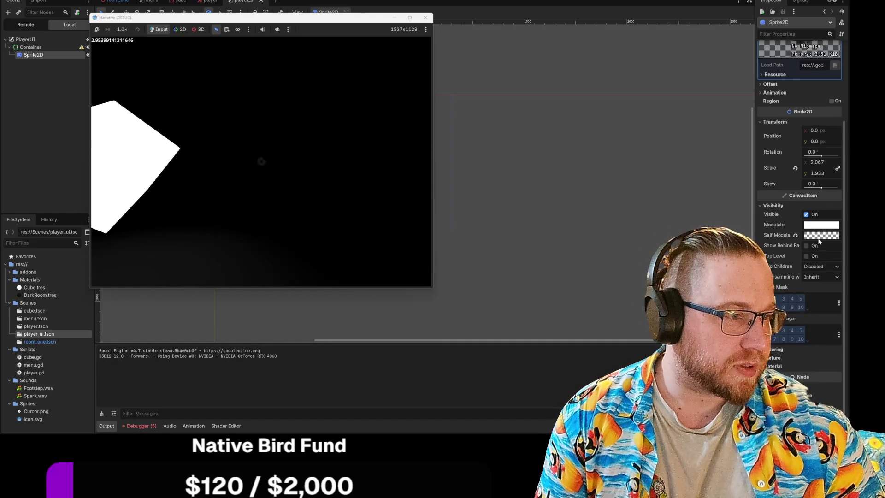
Step: Set the Sprite2D's Self Modulate alpha to 40 and close the colour picker
click(821, 225)
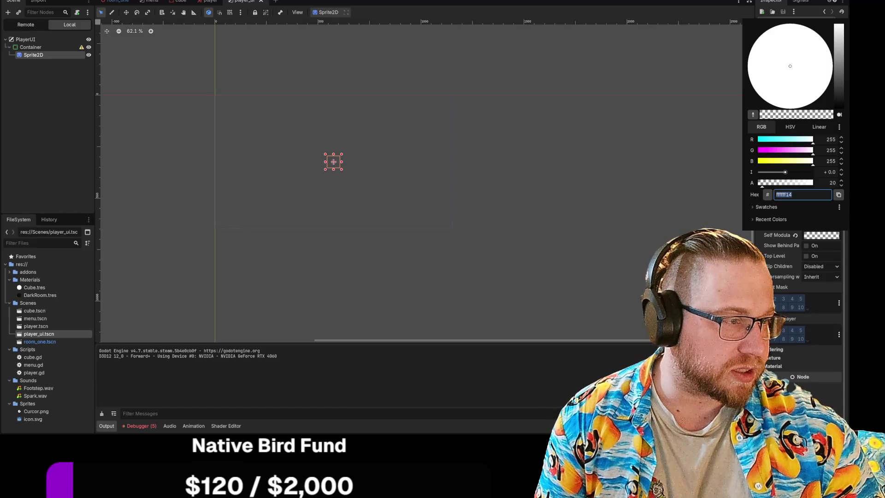
click(831, 183)
text(40)
key(Return)
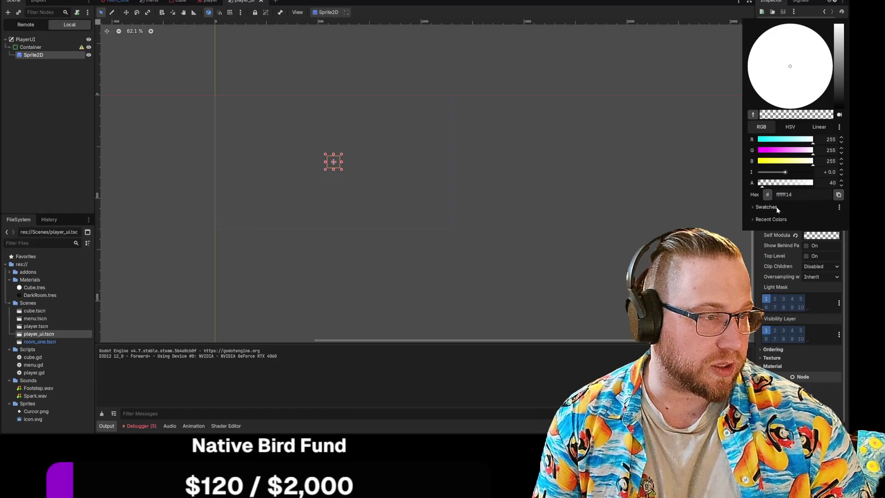
click(753, 3)
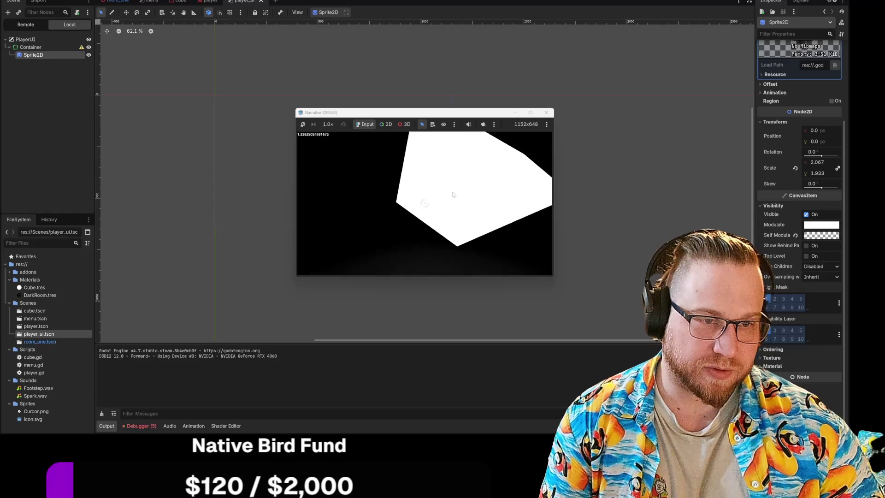
Step: Reopen the Self Modulate colour picker and raise the alpha to 60
click(827, 239)
click(831, 182)
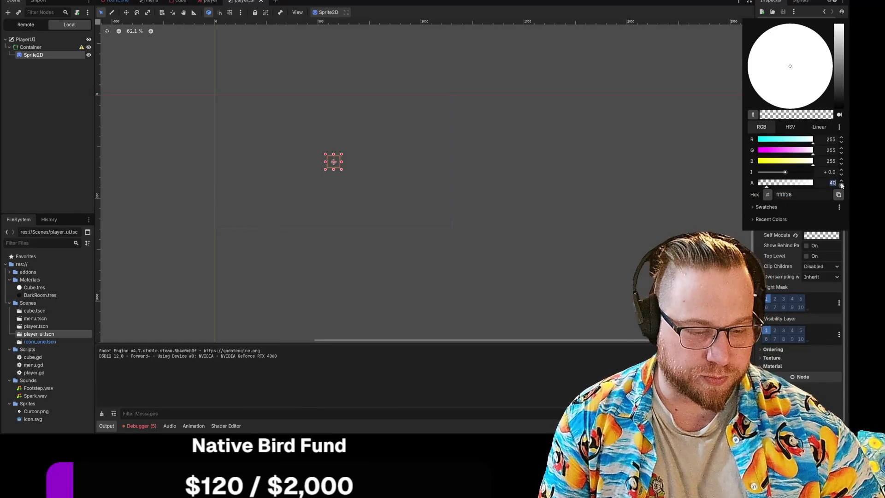
text(69)
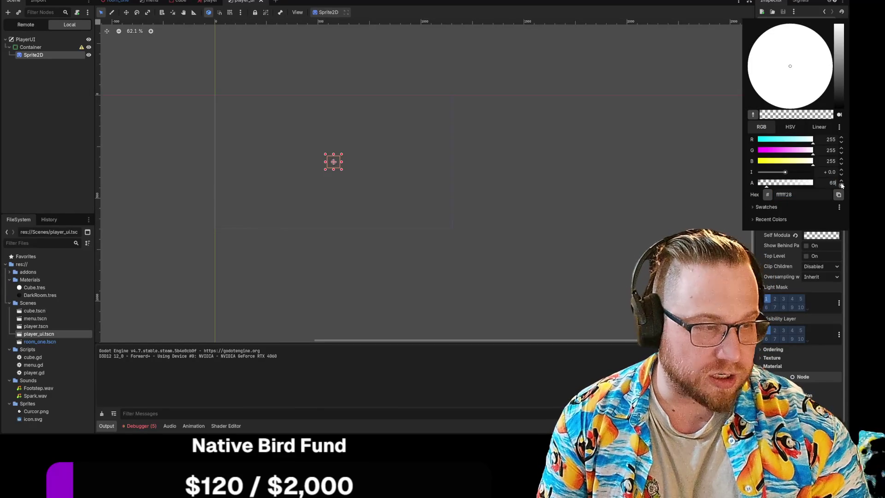
click(655, 200)
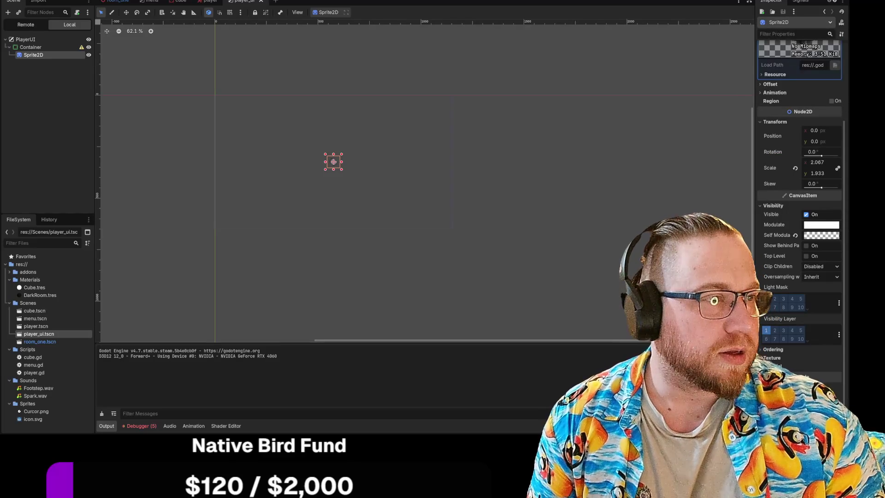
Step: Run the game to check the 60-alpha cursor, stop it, and relaunch it
key(F5)
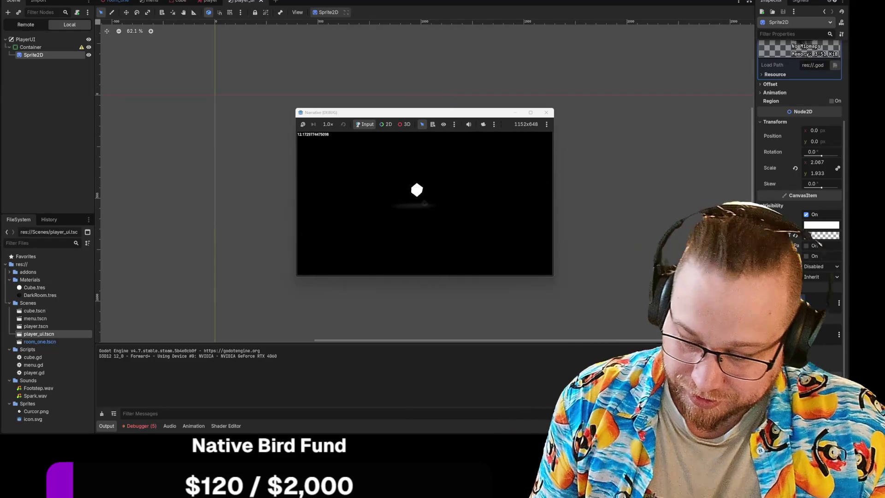
key(F8)
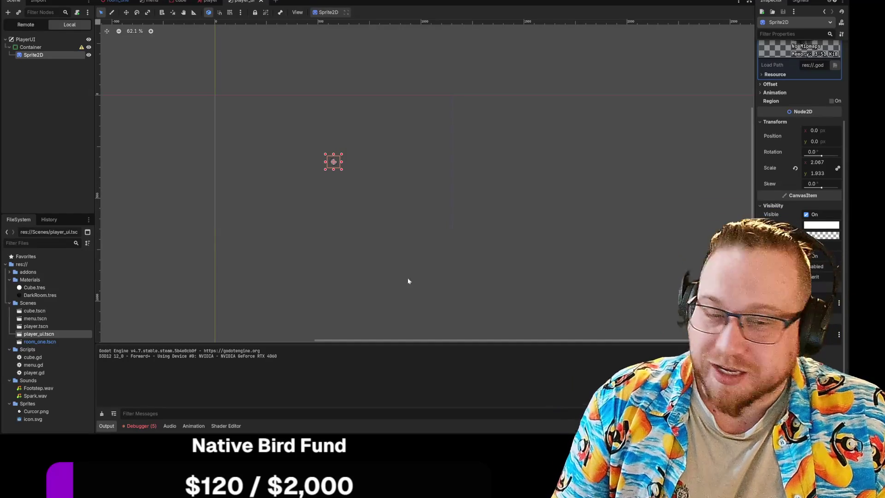
key(F5)
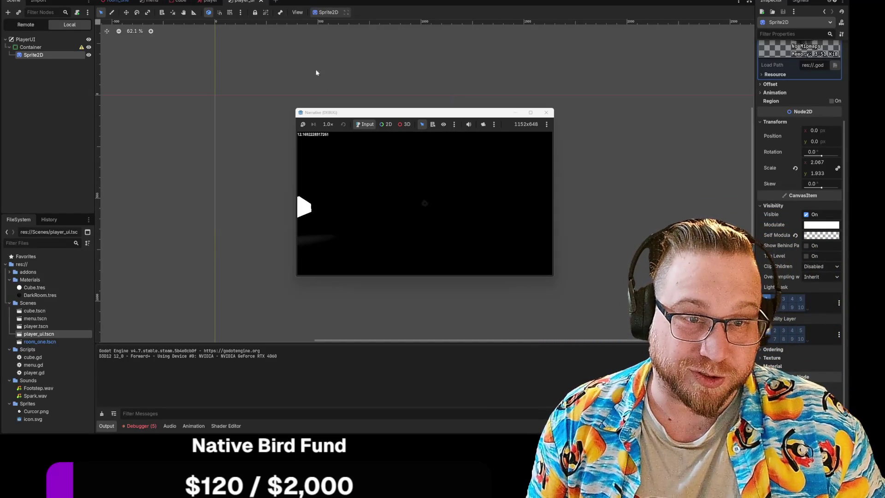
Step: Enlarge the game window, play in it, then stop the run with F8
mouse_move(294, 107)
mouse_down()
mouse_move(186, 20)
mouse_move(99, 0)
mouse_up()
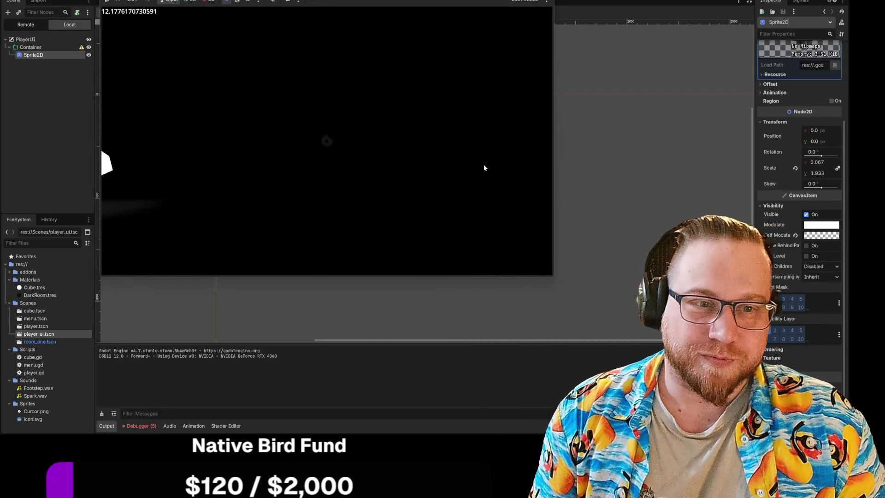
click(438, 141)
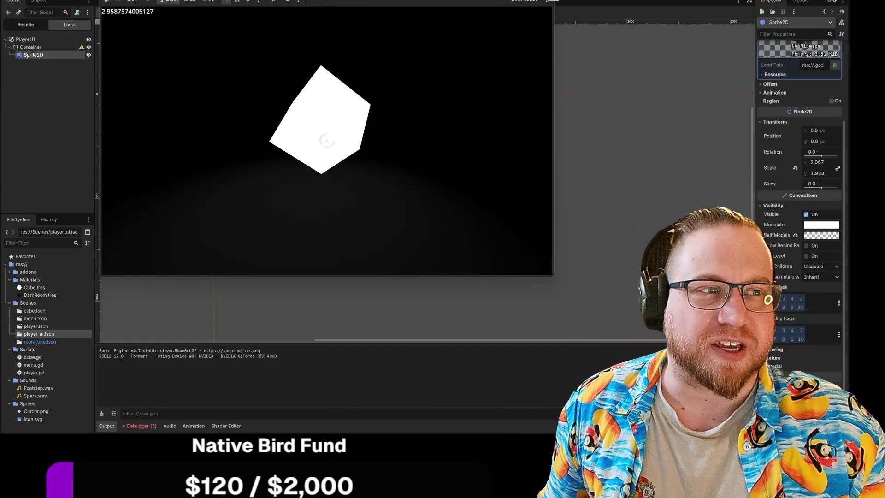
key(F8)
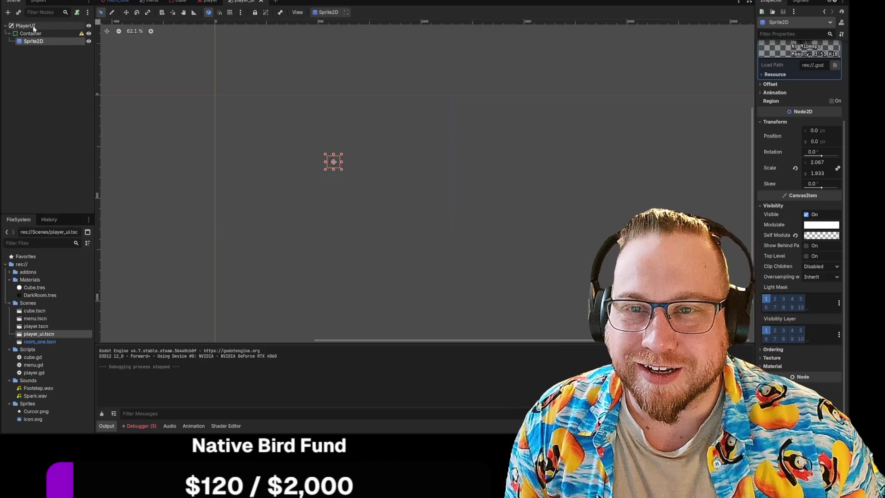
Step: Add a Label child node under PlayerUI, leaving its text empty
right_click(33, 26)
click(78, 33)
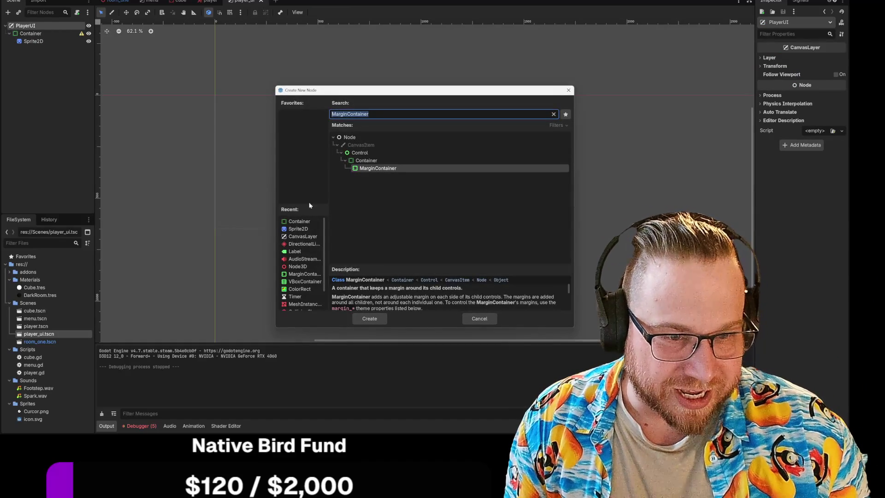
click(295, 251)
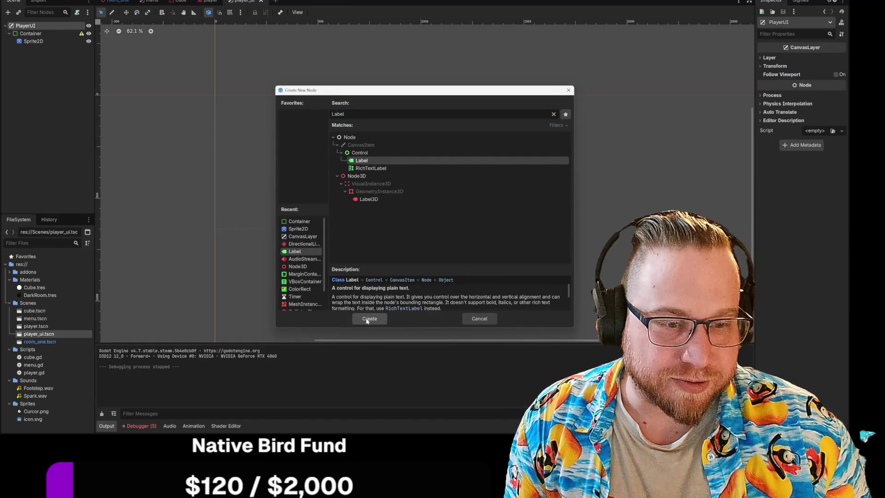
click(369, 318)
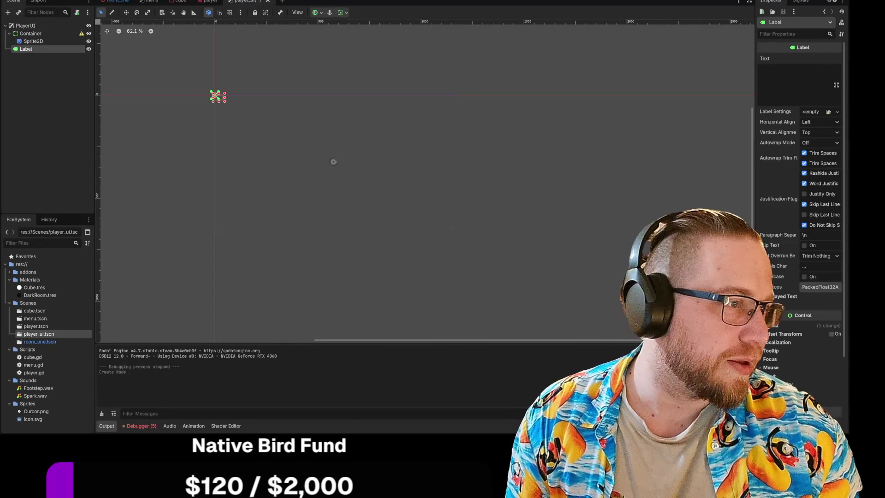
click(783, 74)
text(P)
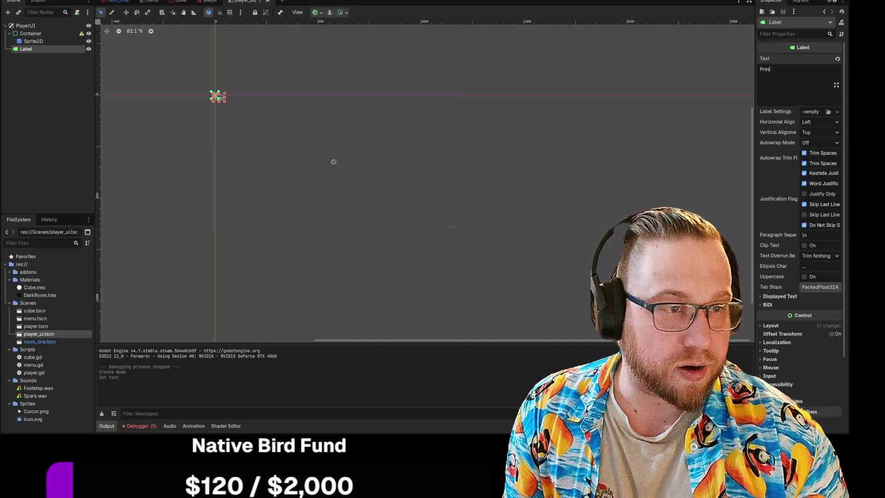
key(BackSpace)
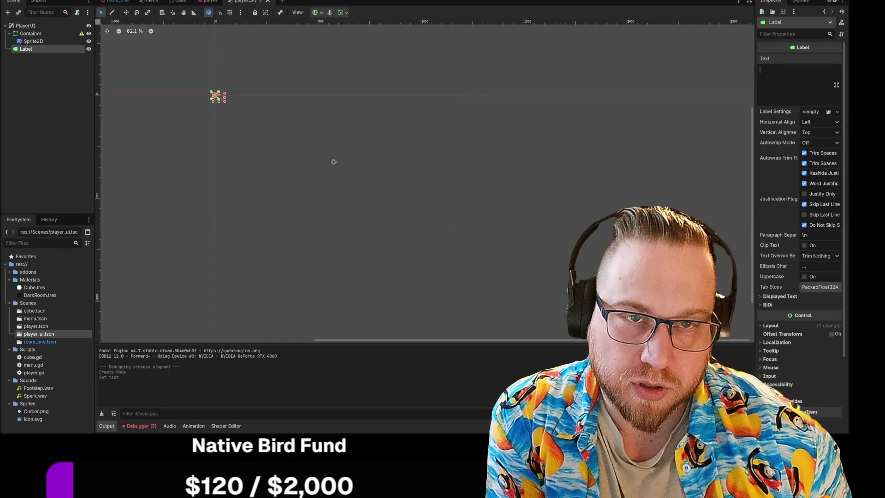
Step: Save the player_ui scene and switch to the room_one scene
right_click(242, 3)
click(262, 11)
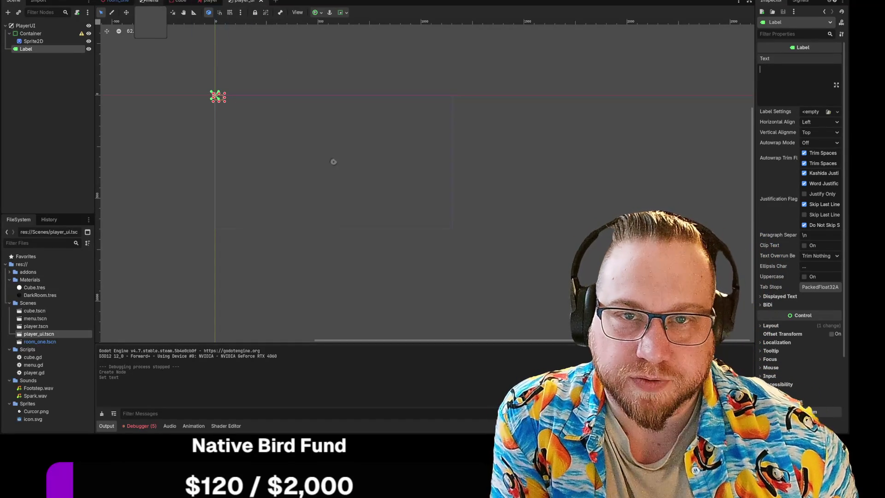
click(118, 2)
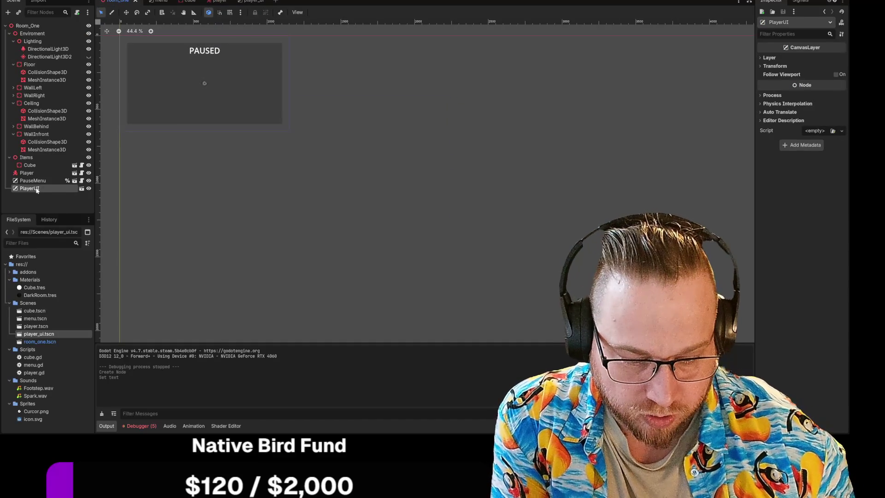
Step: Delete PlayerUI from room_one and instance player_ui.tscn as a child of the Player node
key(Delete)
click(417, 219)
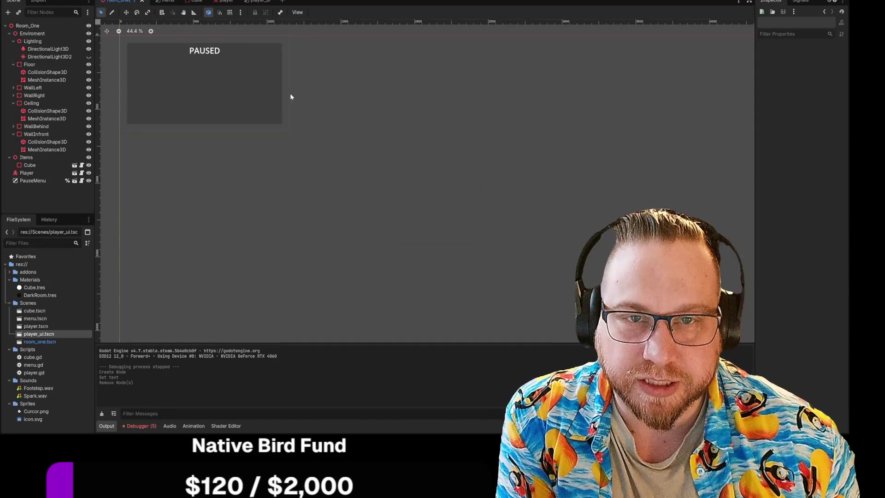
click(223, 2)
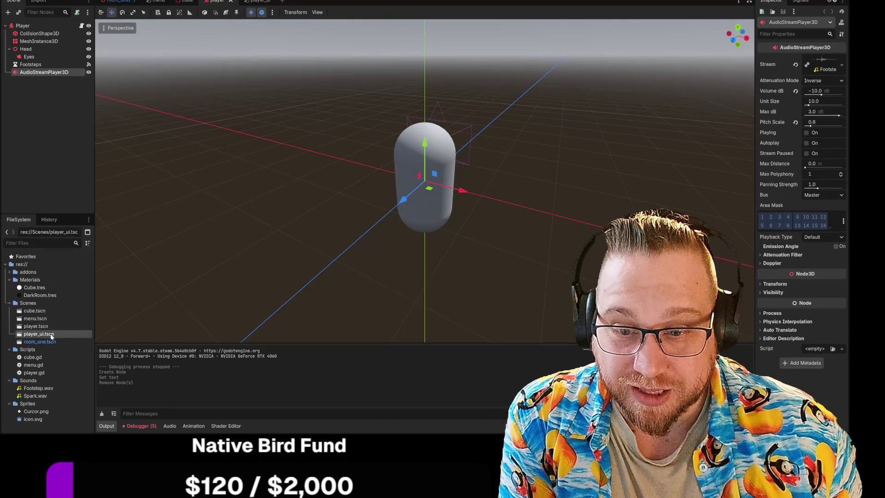
mouse_move(29, 333)
mouse_down()
mouse_move(36, 93)
mouse_move(24, 29)
mouse_up()
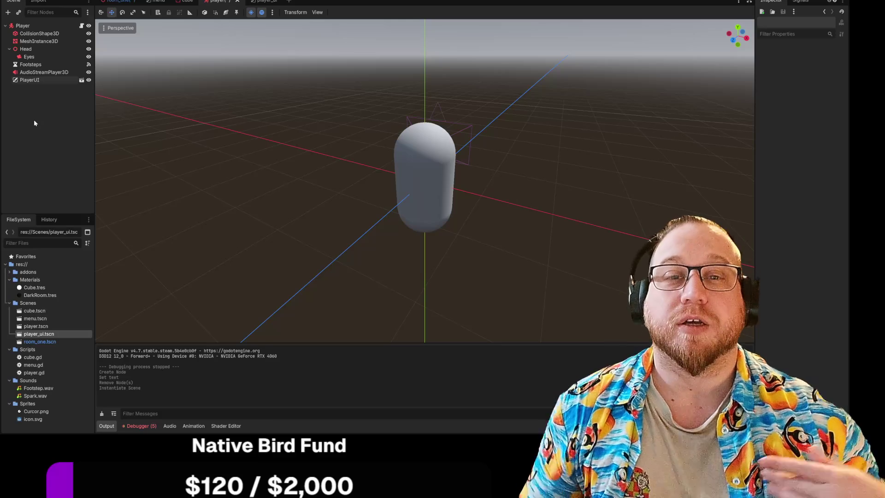
right_click(215, 2)
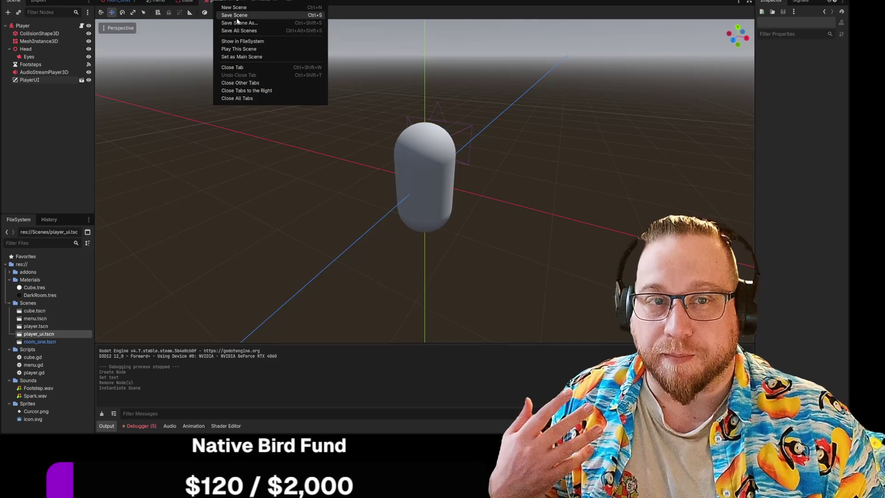
Step: Save the player scene and orbit the viewport around the capsule
click(236, 18)
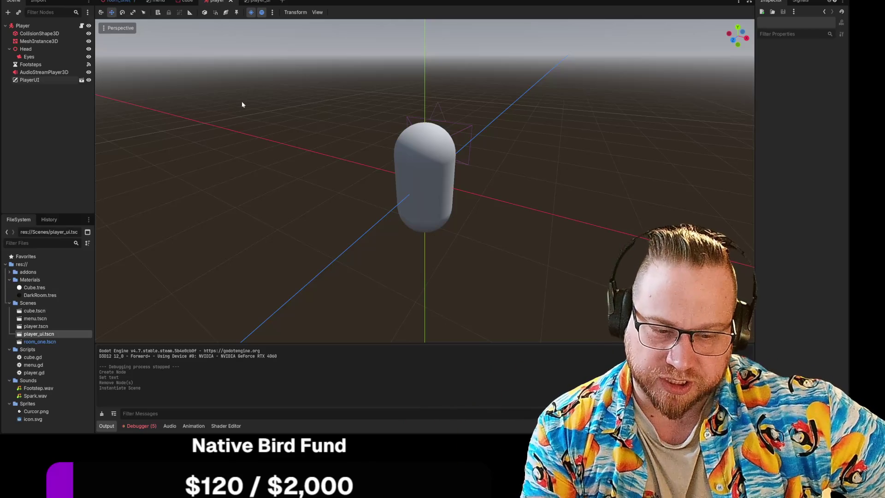
drag(242, 104, 316, 210)
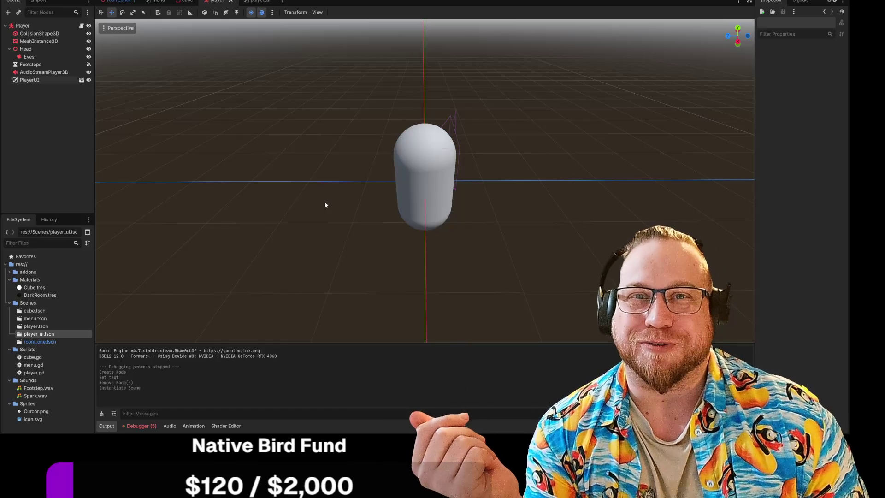
mouse_move(326, 203)
mouse_down()
mouse_move(331, 219)
mouse_move(345, 213)
mouse_up()
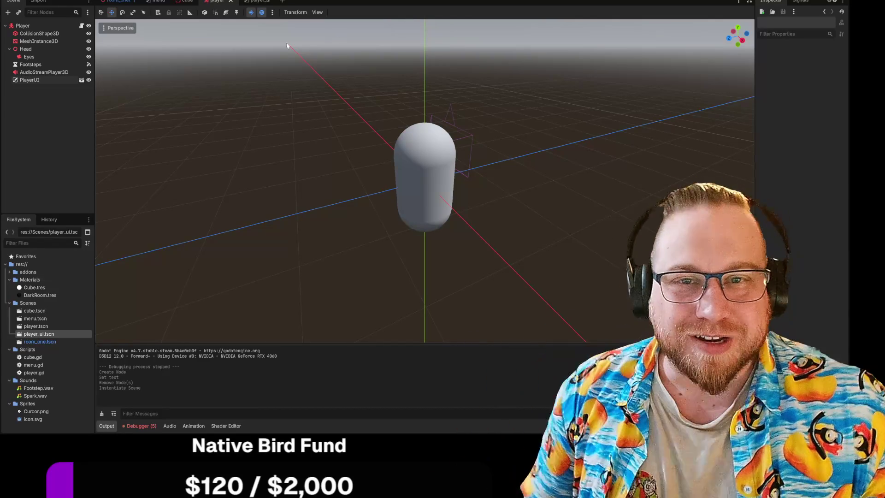
Step: Switch to room_one and bring up the player.gd script in the Script editor
right_click(121, 2)
click(295, 165)
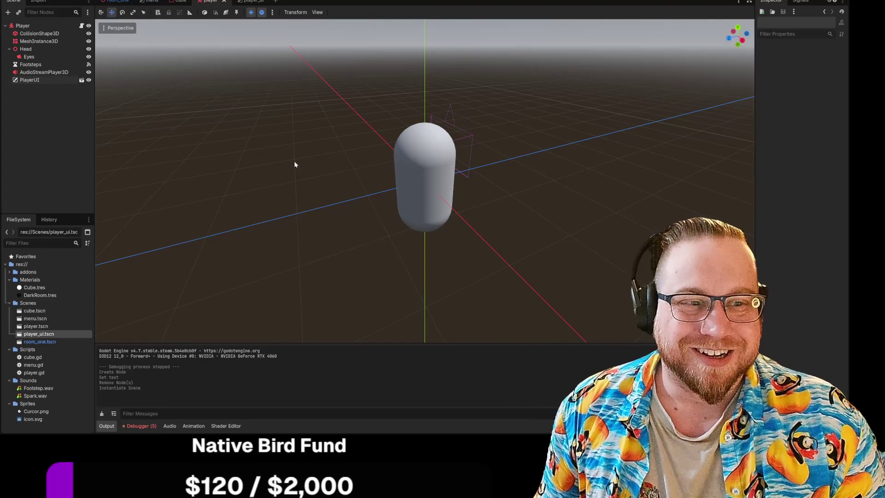
click(117, 2)
key(ctrl+F3)
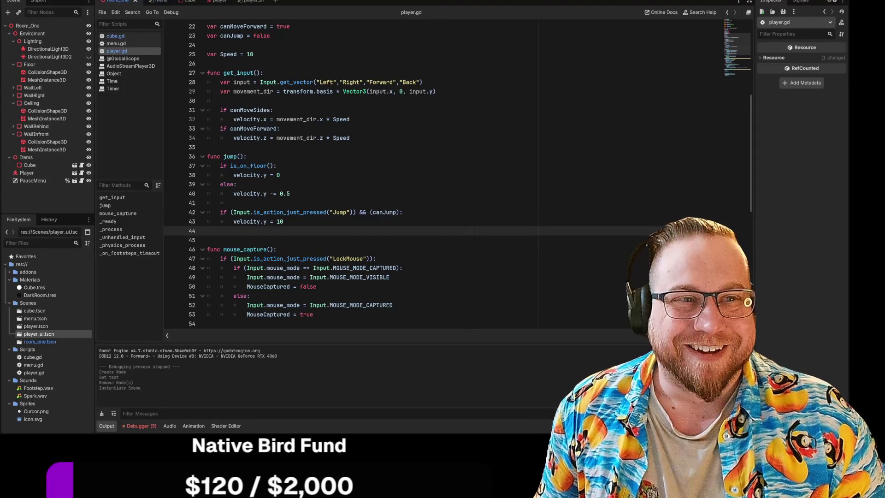
Step: Return from the player.gd script to room_one's 3D view with Ctrl+F2
key(ctrl+F2)
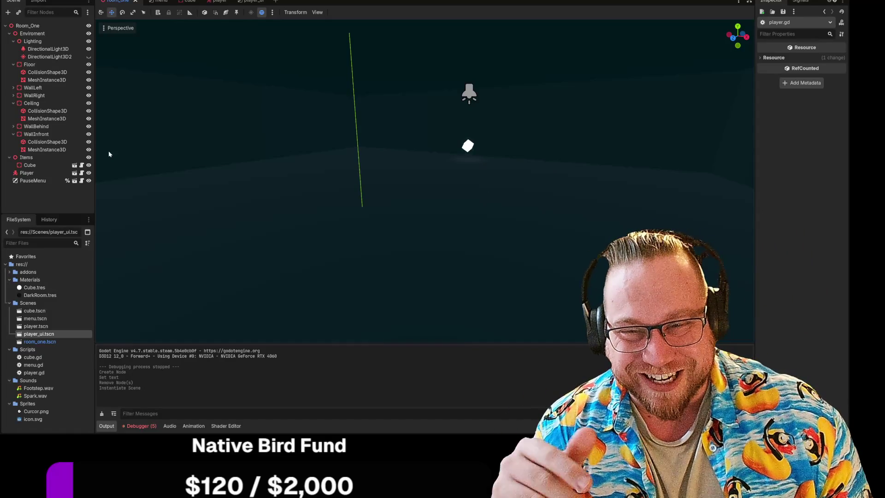
Step: In the cube scene, cut the Label node out of the Cube
click(251, 1)
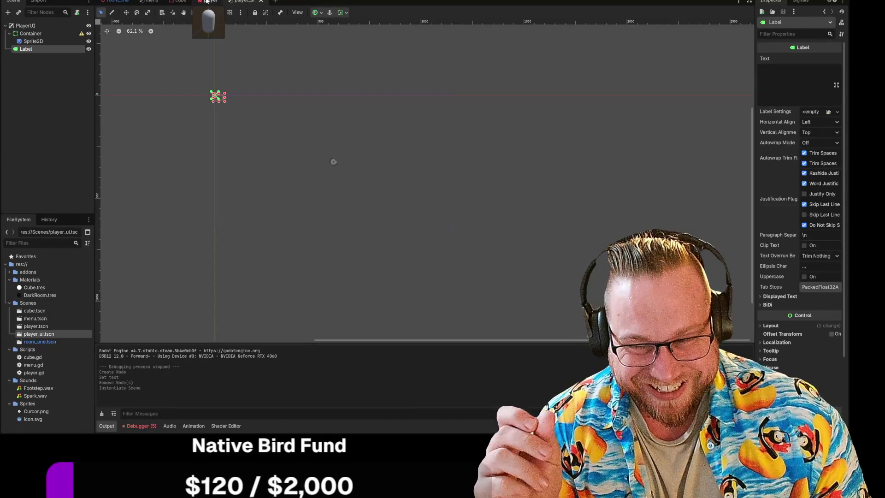
click(208, 2)
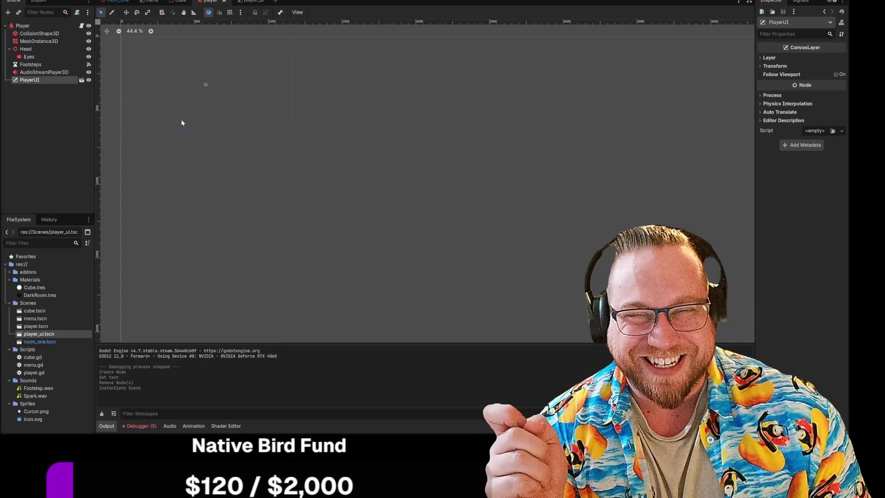
click(180, 1)
click(25, 49)
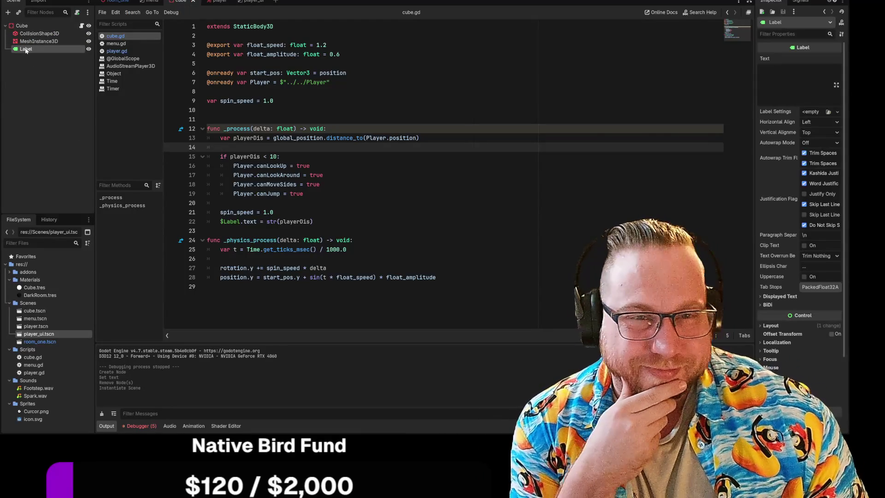
right_click(31, 49)
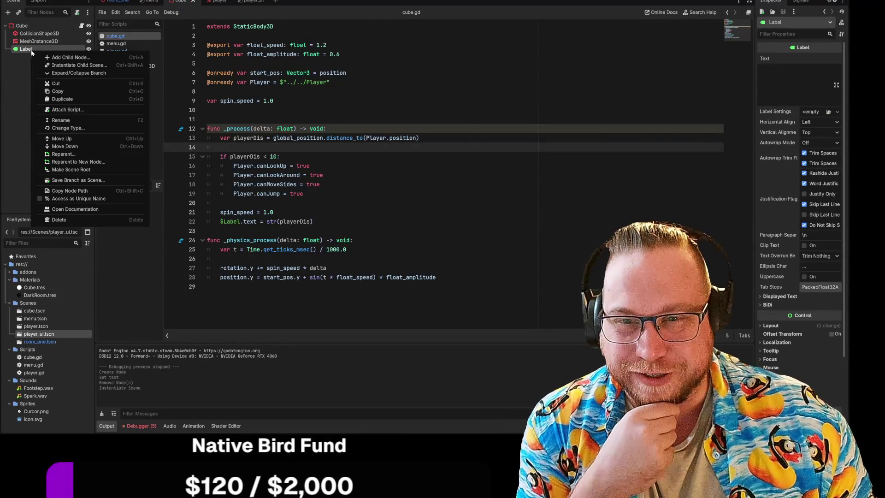
click(46, 83)
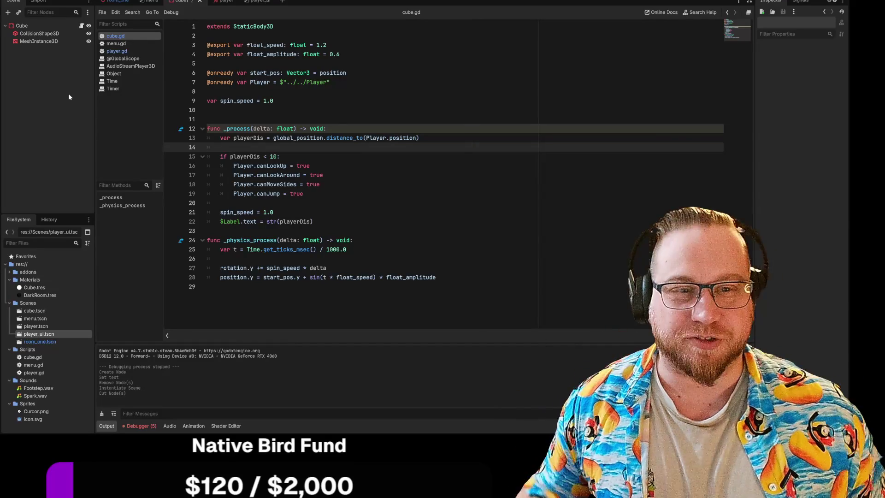
right_click(183, 4)
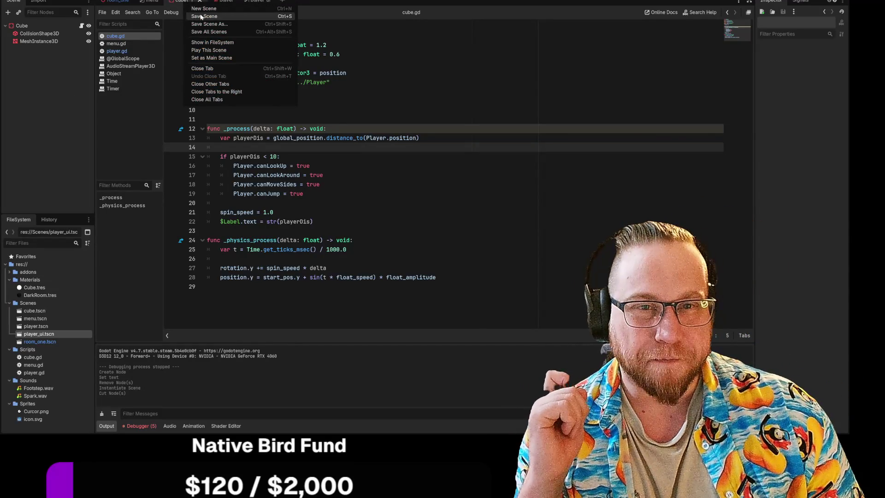
Step: Save the cube scene, then move player_ui's Label under Container and enter 'PRESS E TO INTERACT'
click(196, 5)
click(245, 1)
drag(25, 51, 39, 37)
text(PRE)
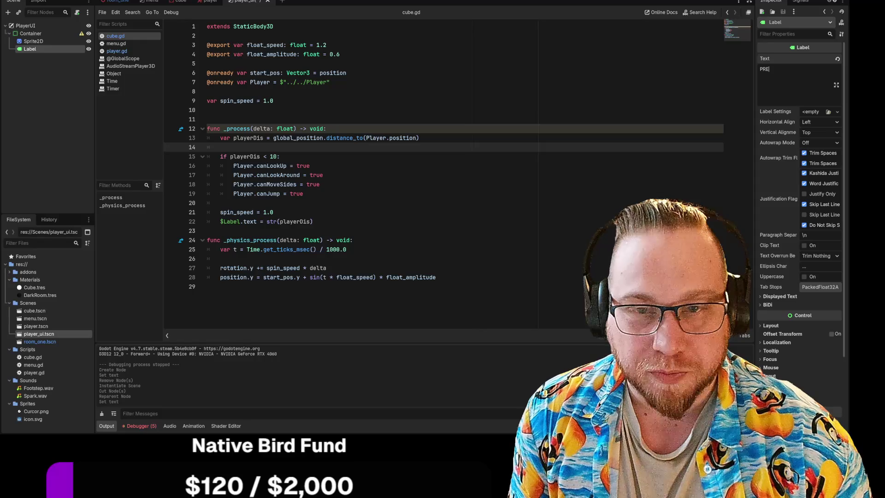
text(SS E TO INTERAC)
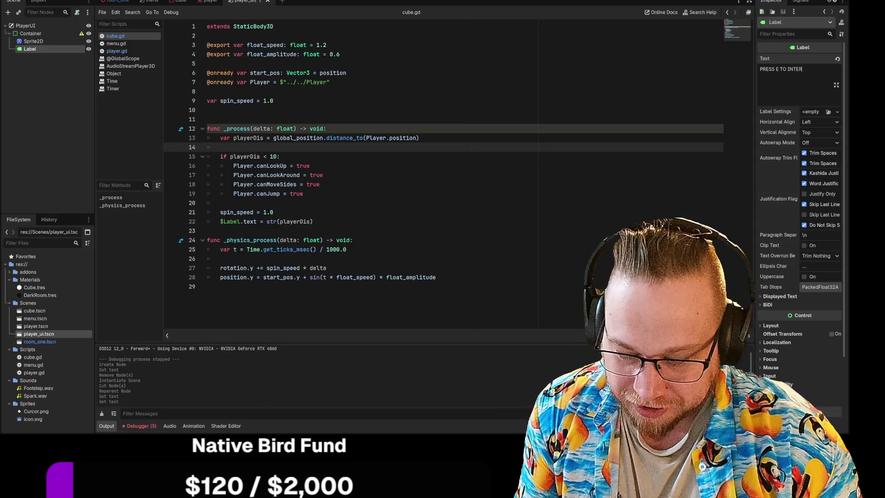
text(T)
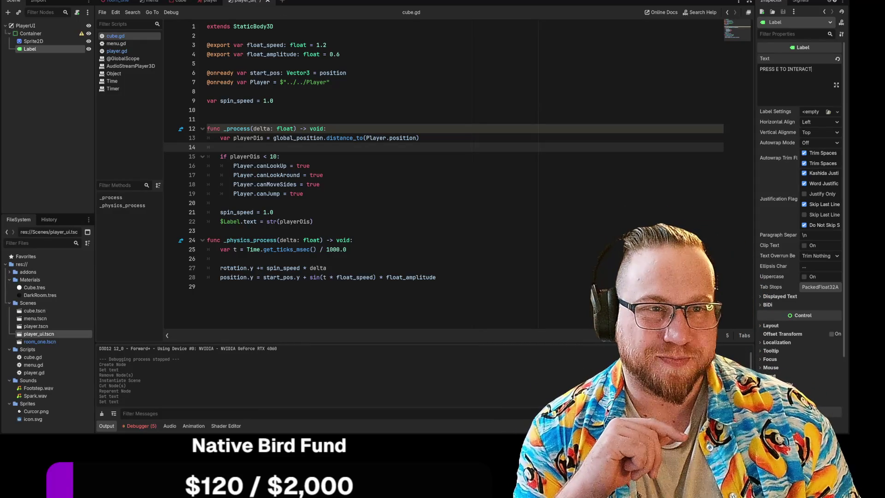
Step: Show the player_ui 2D canvas and select the label inside its container
right_click(246, 2)
click(260, 13)
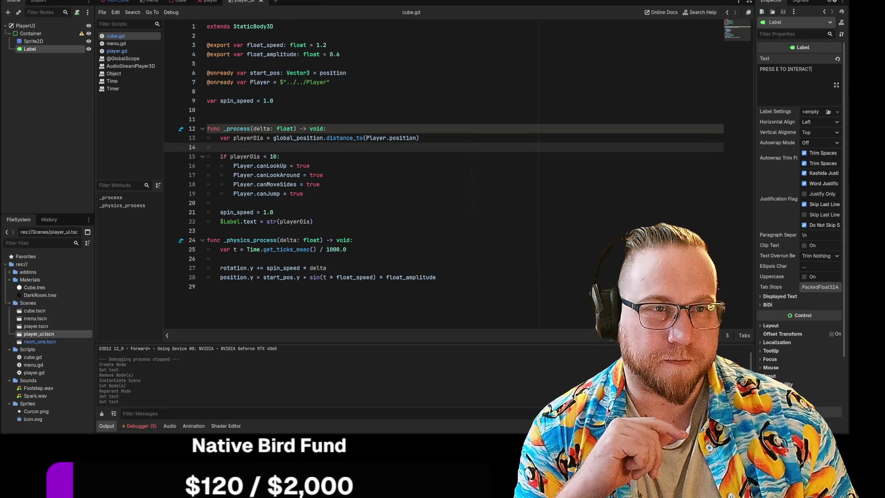
click(226, 97)
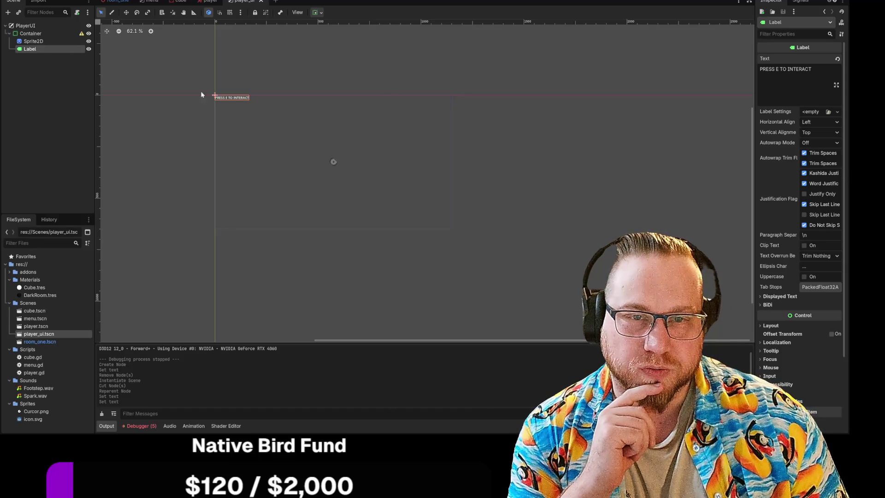
Step: Expand the label's Layout settings and edit its custom minimum width and height
scroll(779, 287, down, 5)
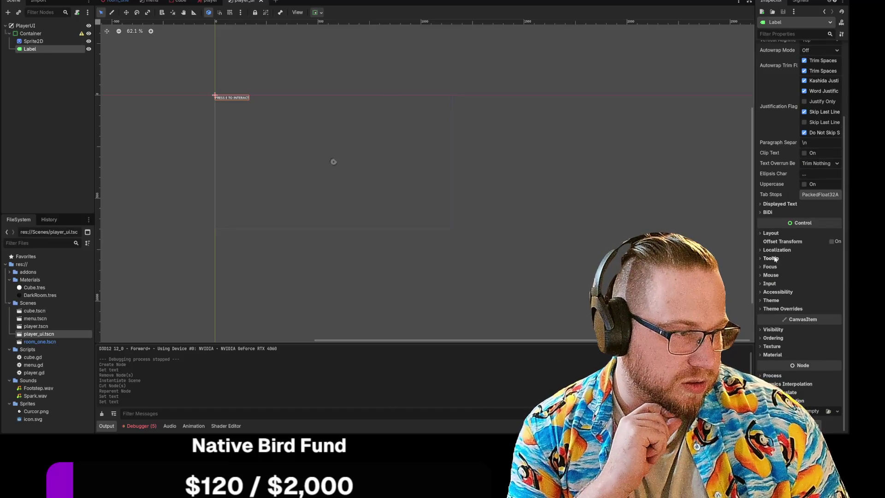
click(769, 234)
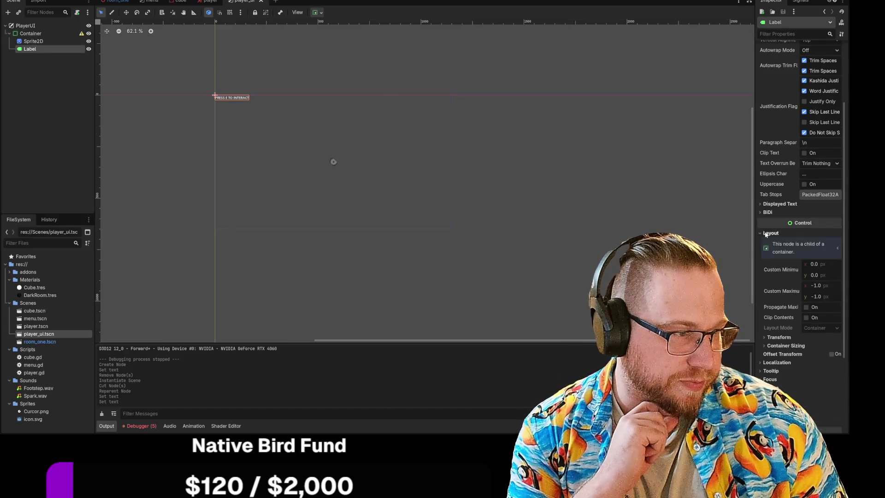
click(814, 264)
click(817, 275)
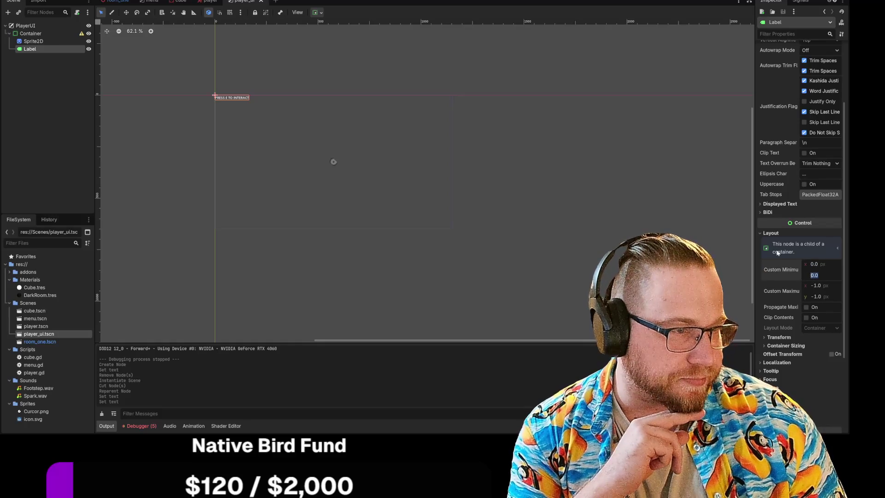
Step: Open the Container's anchor presets and close them without applying a change
click(30, 33)
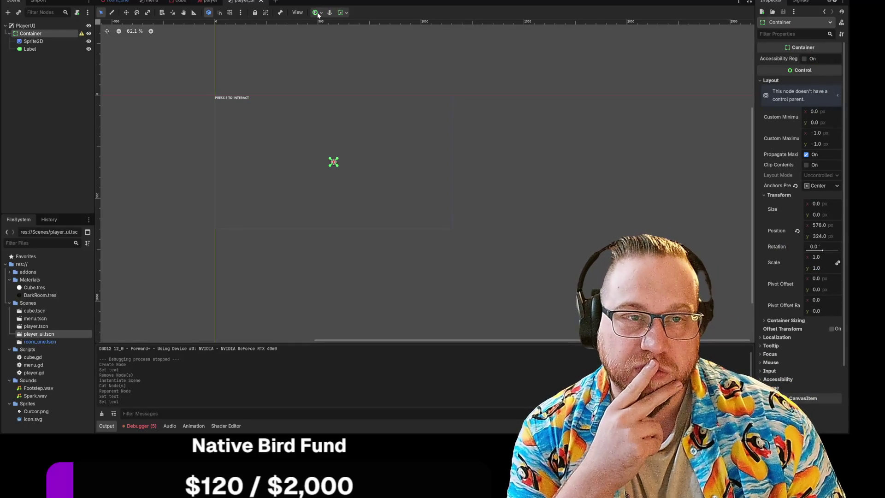
click(317, 14)
click(334, 45)
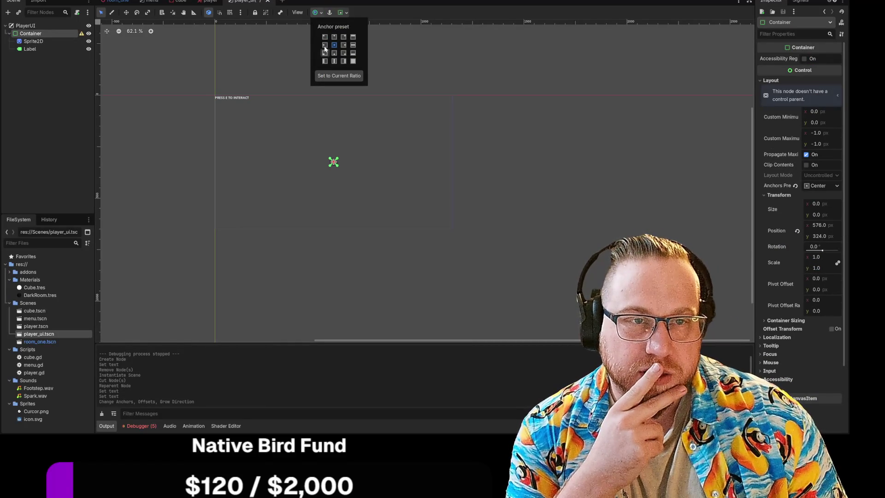
click(422, 44)
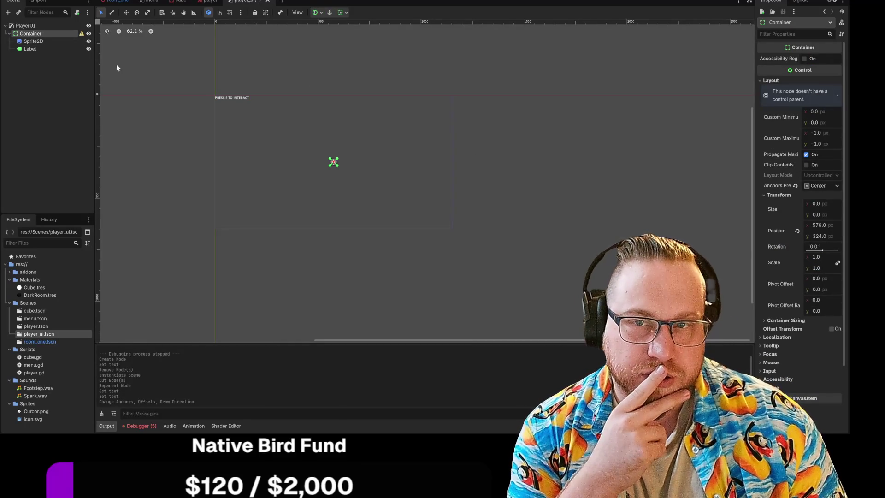
Step: Move Label directly under PlayerUI, drag its text to the canvas centre, then hide it
drag(29, 48, 32, 29)
click(37, 80)
click(27, 49)
mouse_move(237, 96)
mouse_down()
mouse_move(329, 140)
mouse_move(336, 171)
mouse_up()
click(575, 157)
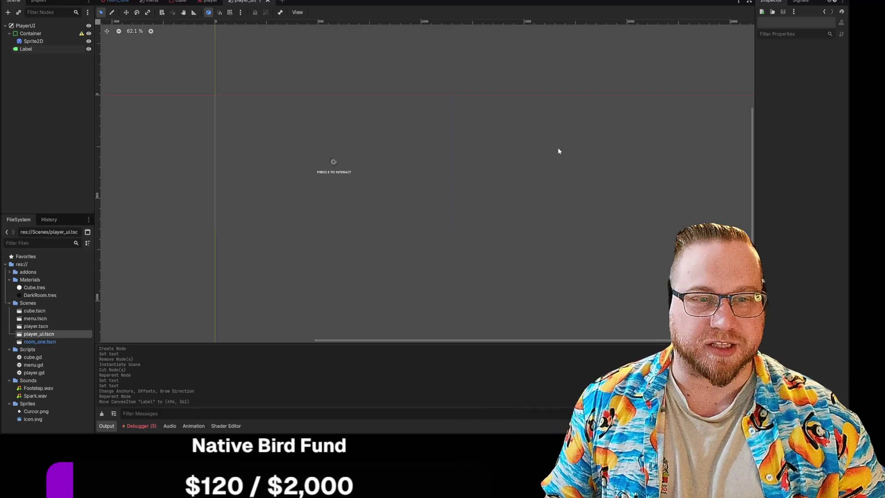
click(88, 49)
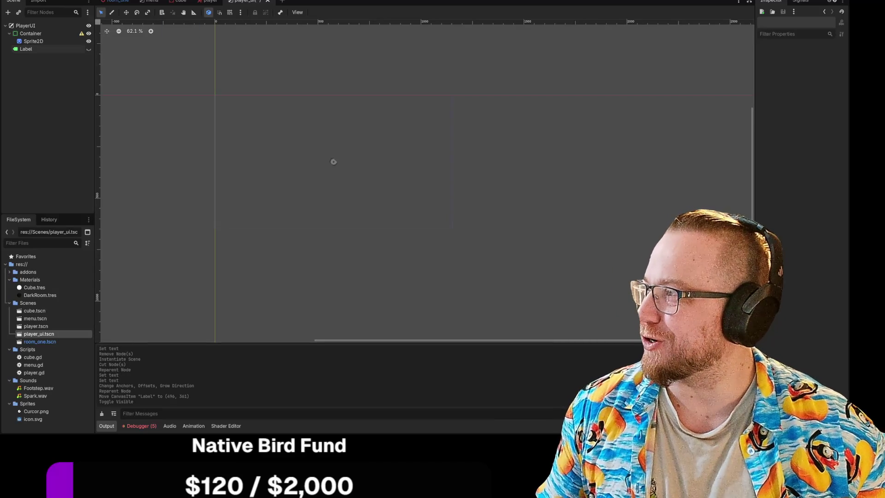
Step: Save the player_ui scene, check Label's signals in the Node dock, then open the player scene
right_click(243, 1)
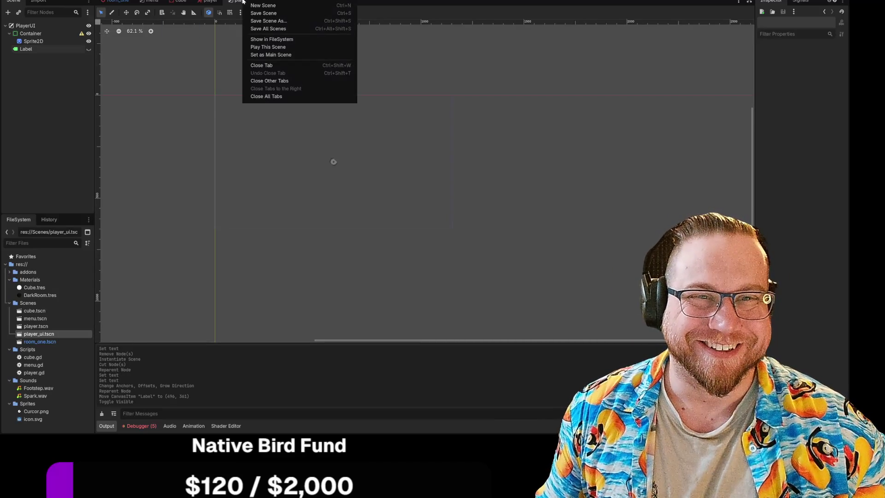
click(268, 14)
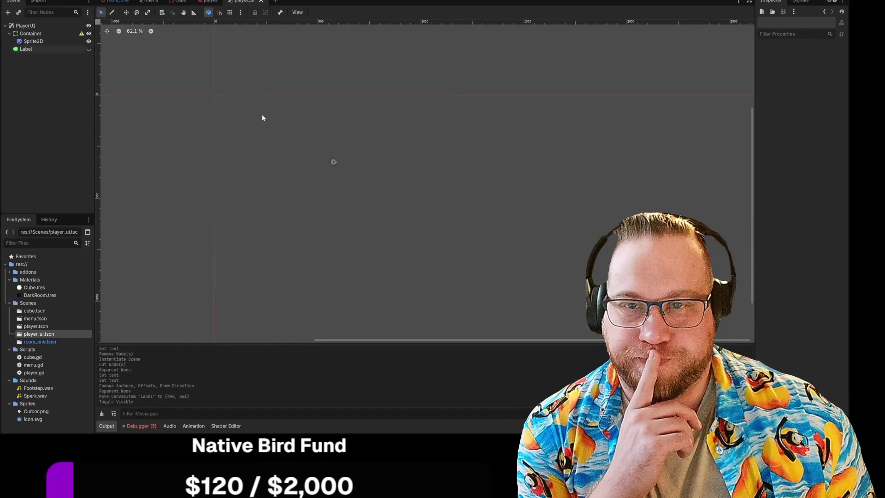
click(800, 1)
click(37, 51)
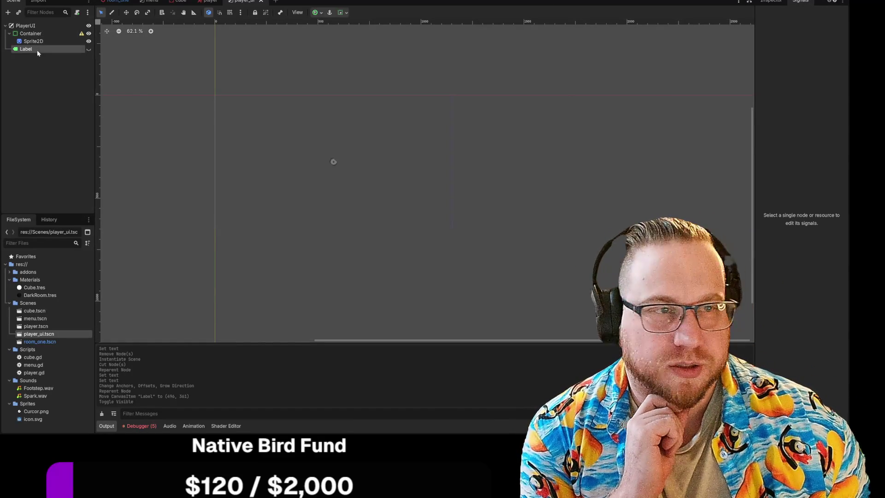
click(37, 106)
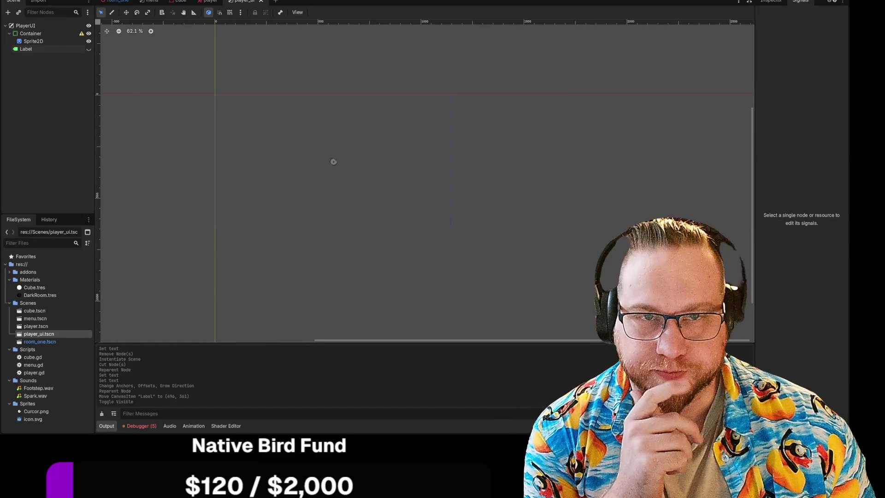
click(210, 2)
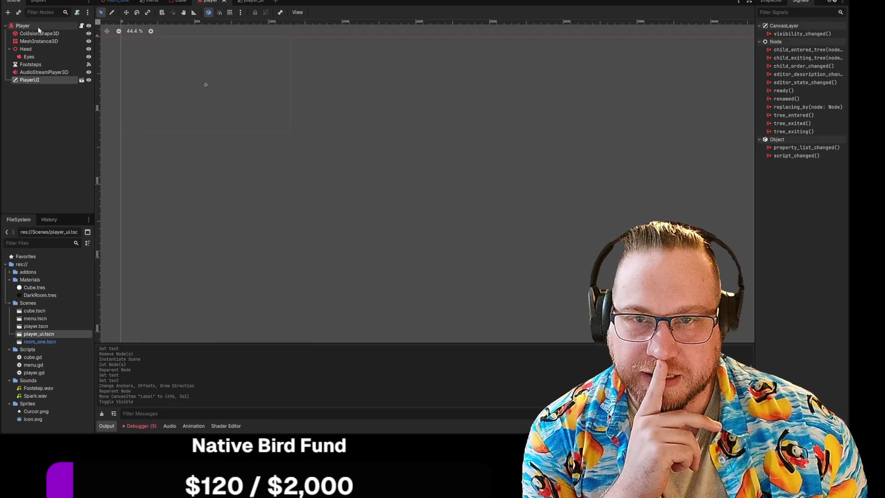
Step: Select the Player node to review its signals, then open the cube scene
click(52, 27)
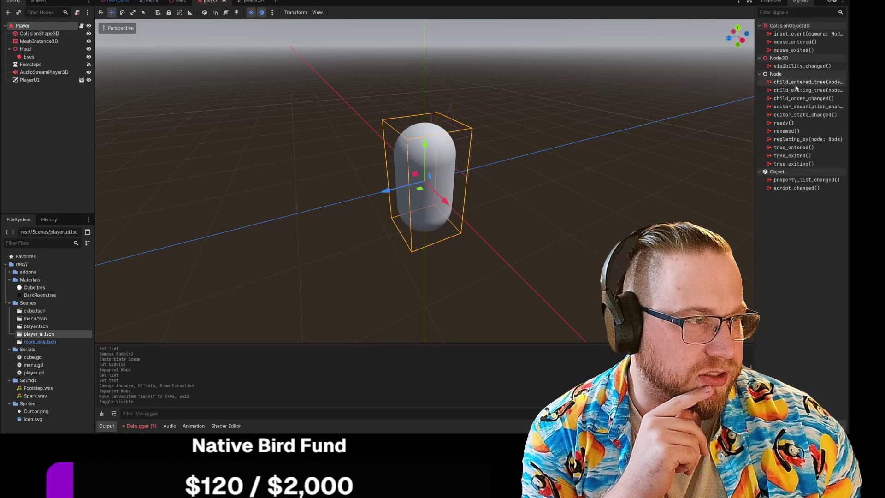
mouse_move(790, 46)
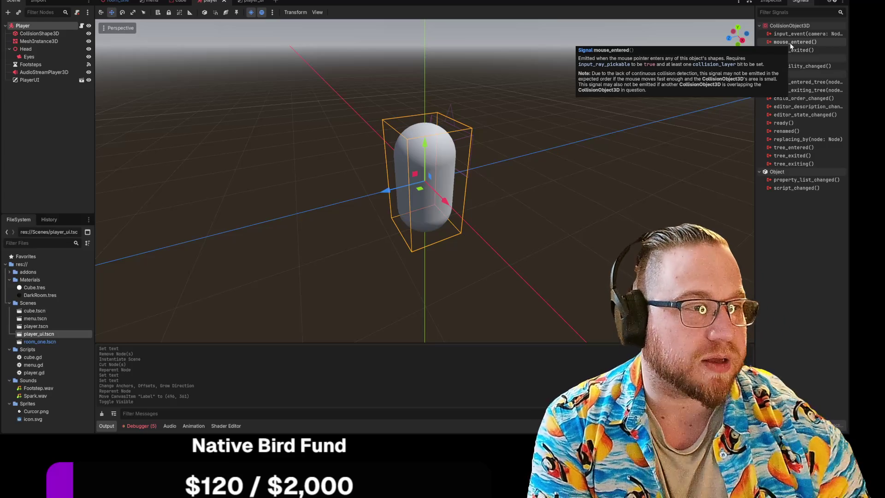
click(180, 1)
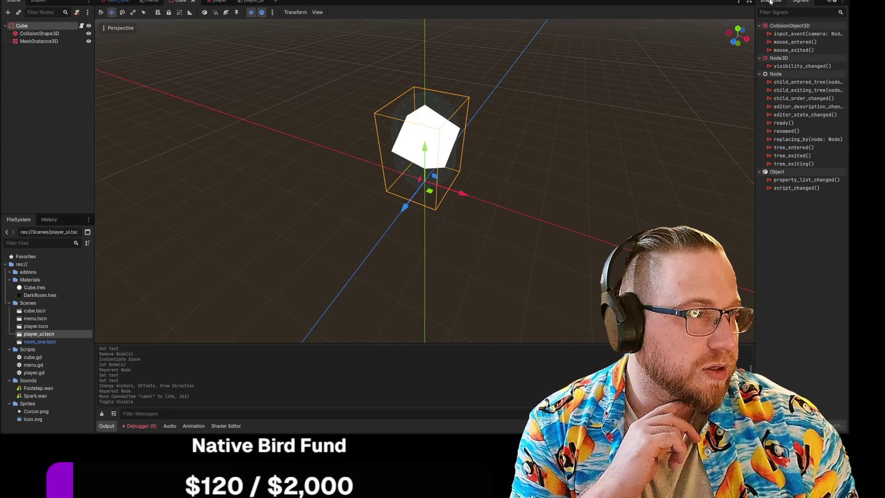
Step: In the Cube's Inspector, expand the Input section to confirm Ray Pickable is on, then return to the player scene
click(771, 1)
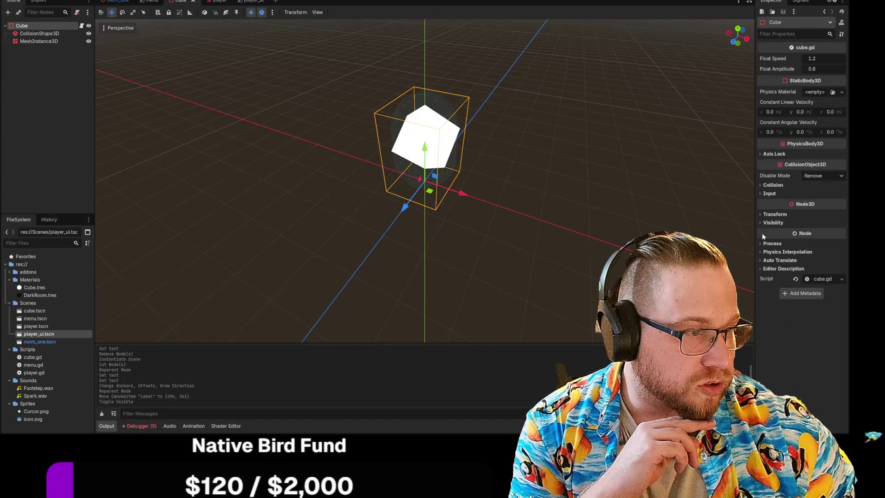
click(761, 252)
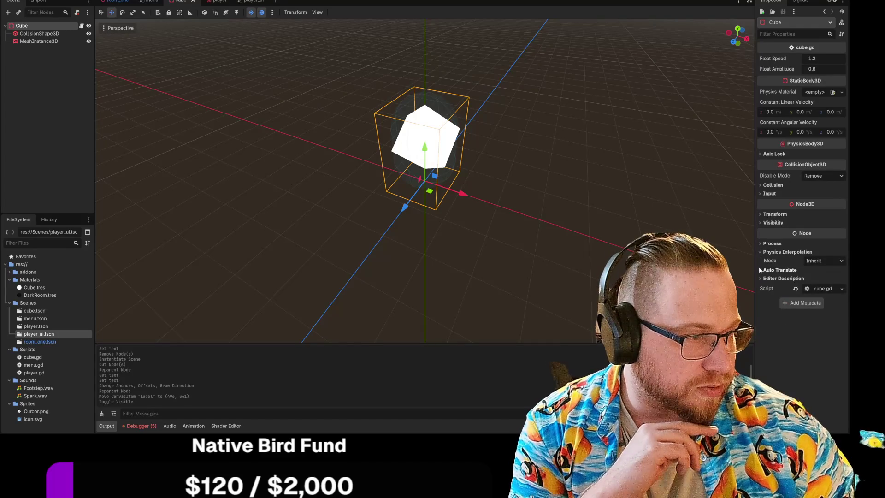
click(761, 252)
click(760, 214)
click(759, 214)
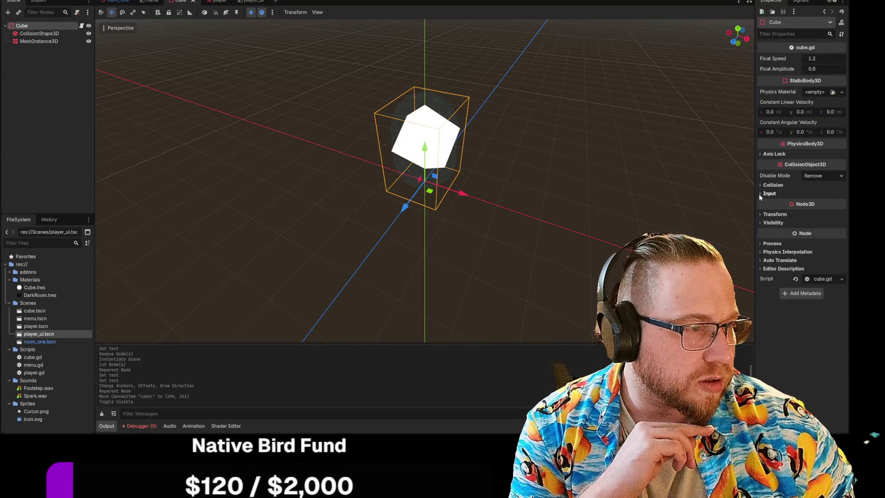
click(758, 194)
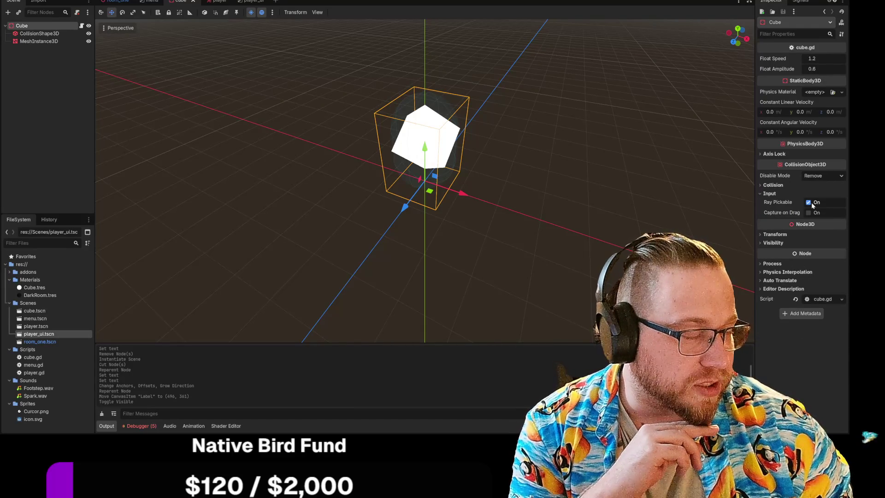
click(764, 185)
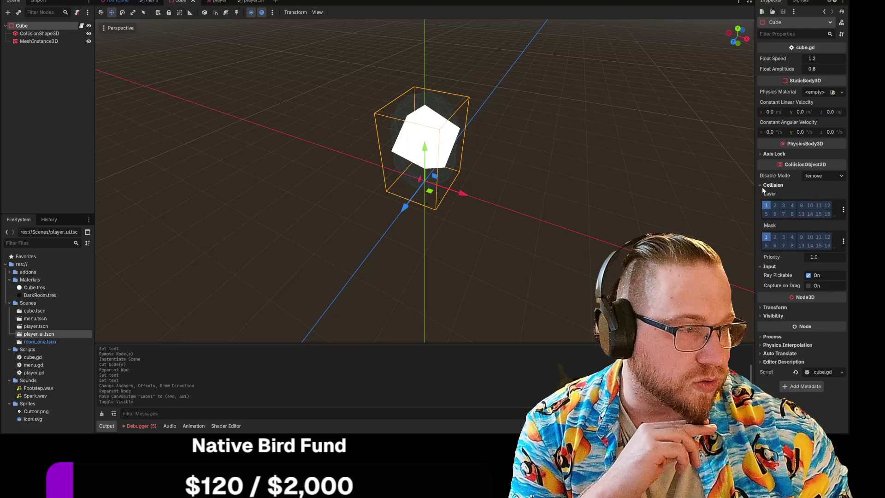
click(761, 186)
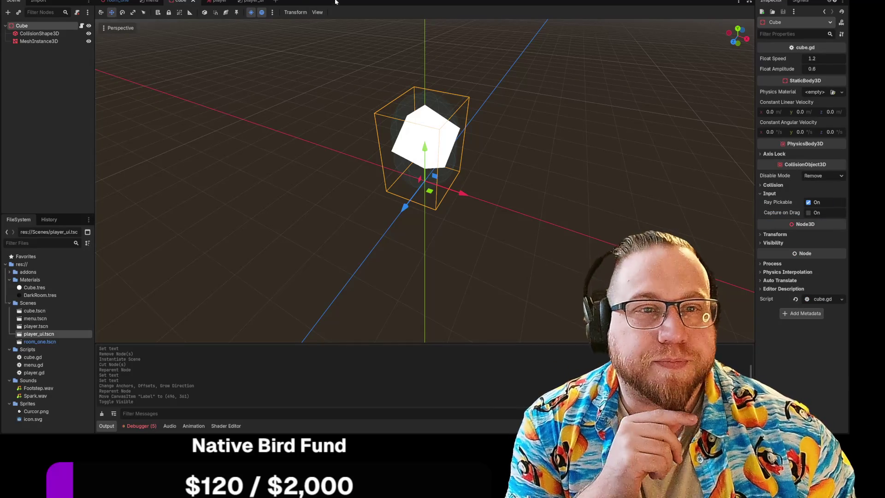
mouse_move(217, 1)
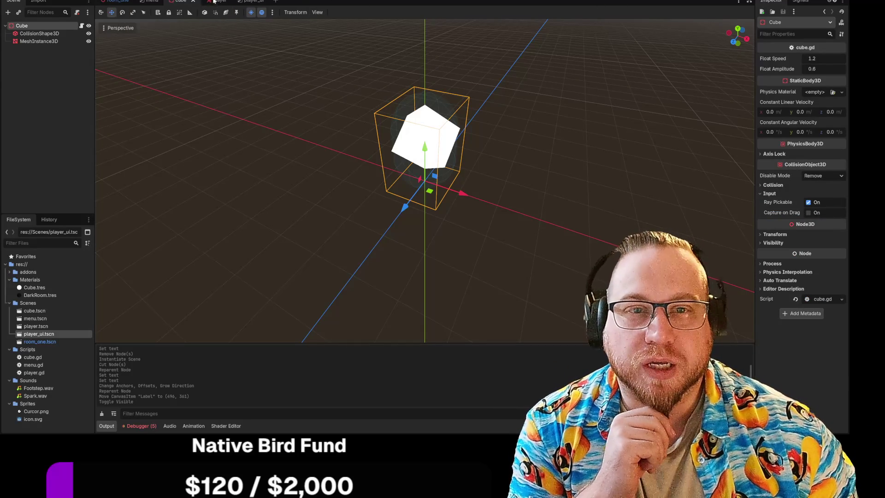
click(214, 1)
Step: Leave the player's mouse_entered signal unconnected and switch to the Cube scene tab
click(800, 1)
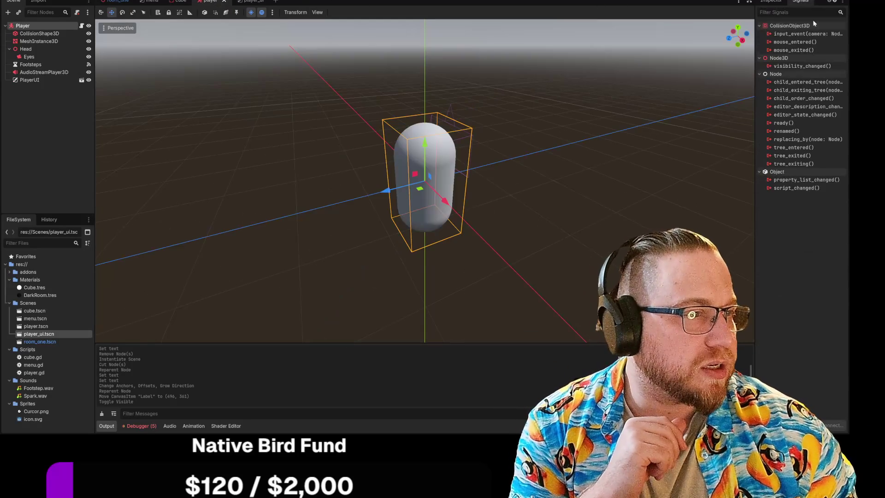
double_click(785, 43)
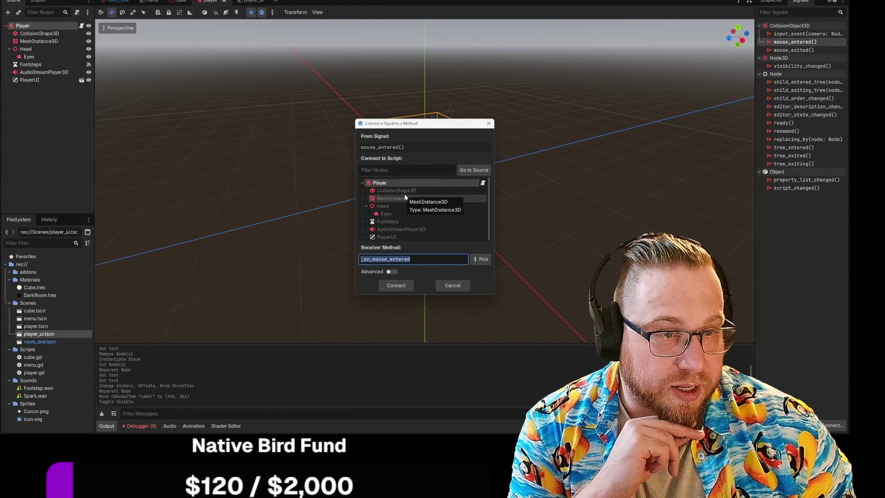
scroll(405, 195, down, 1)
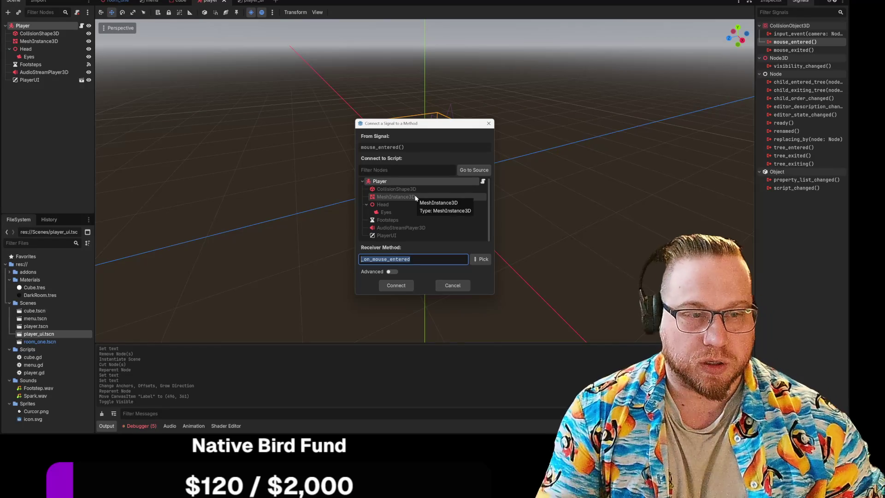
click(453, 285)
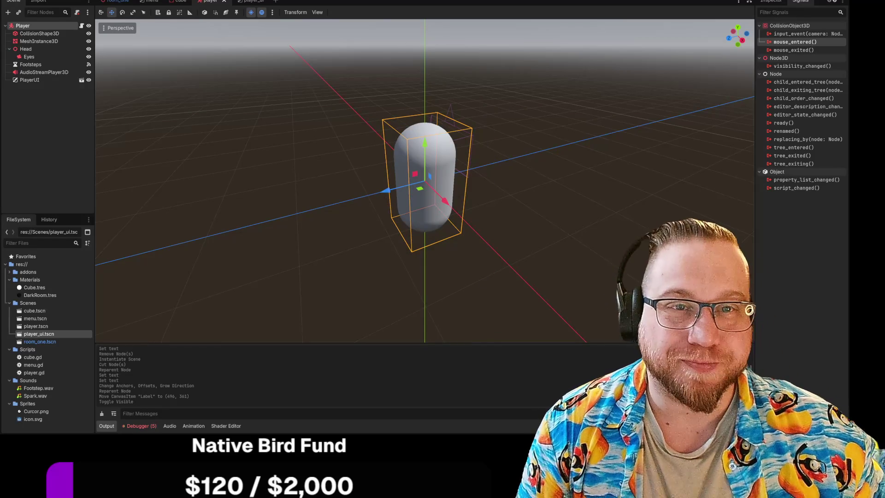
click(178, 3)
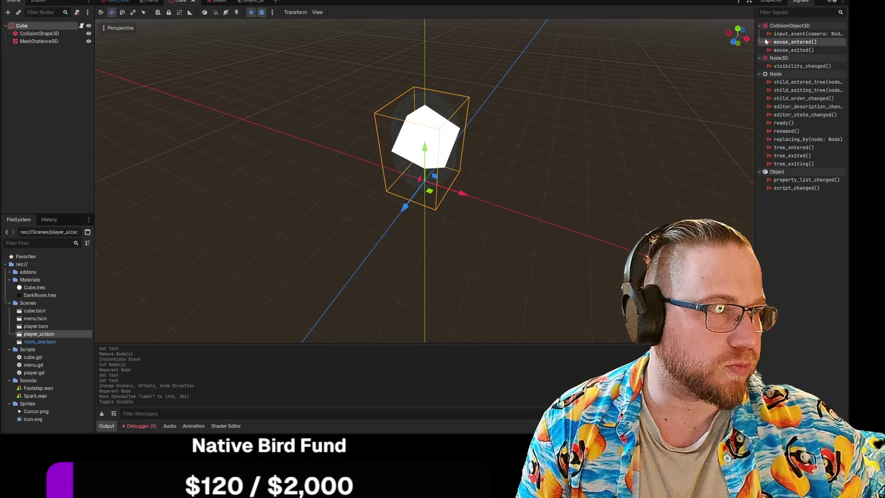
double_click(791, 42)
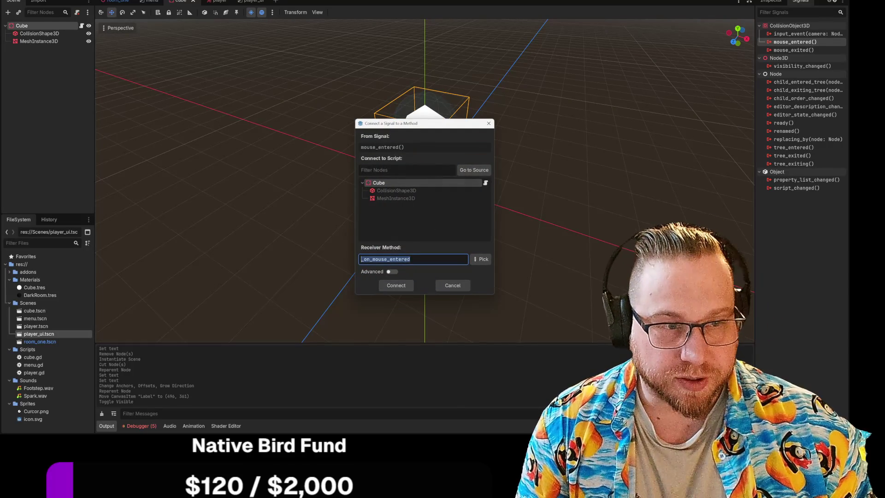
click(481, 261)
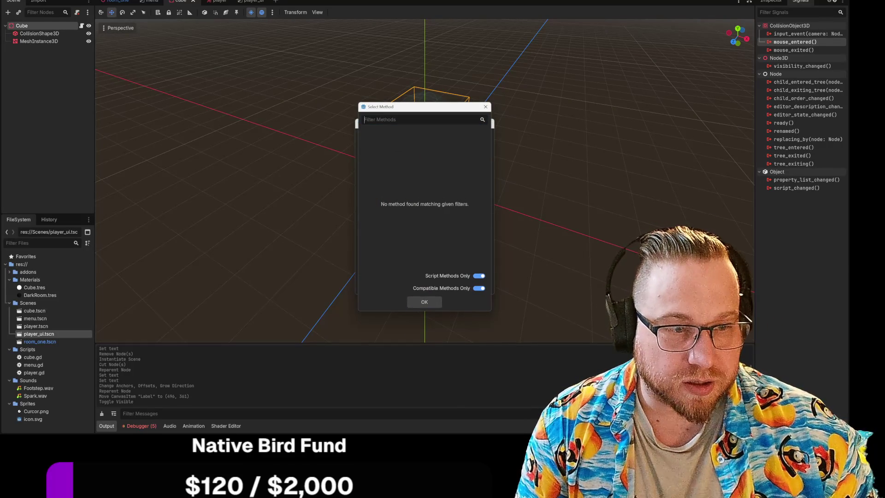
click(430, 304)
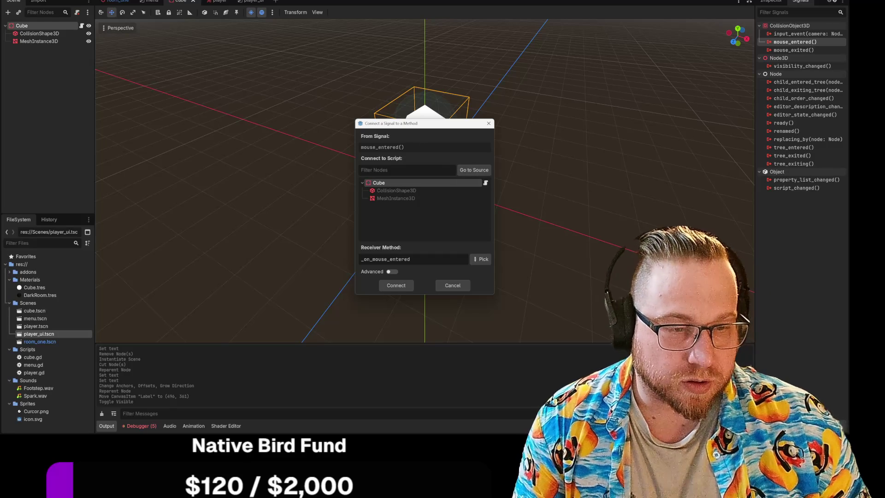
click(389, 272)
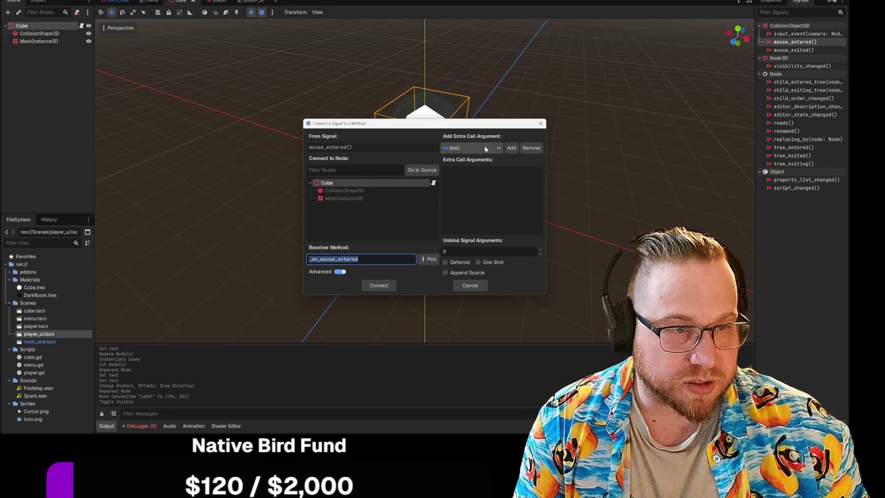
click(341, 272)
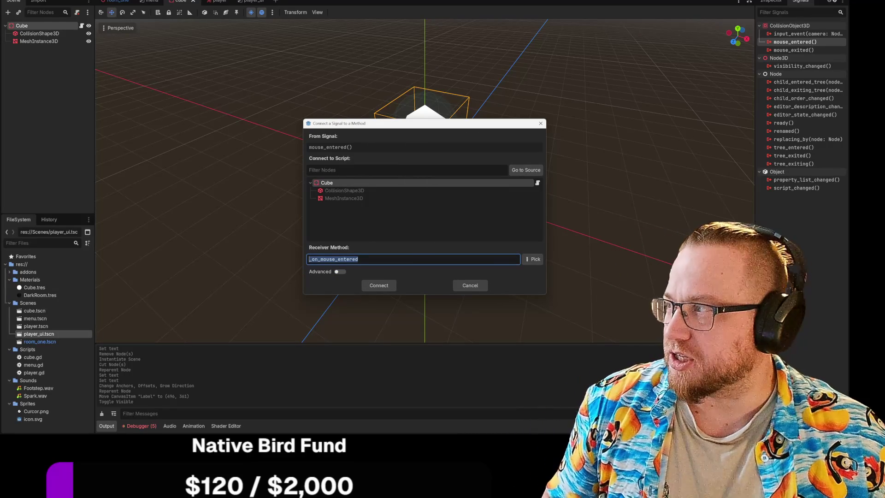
click(526, 170)
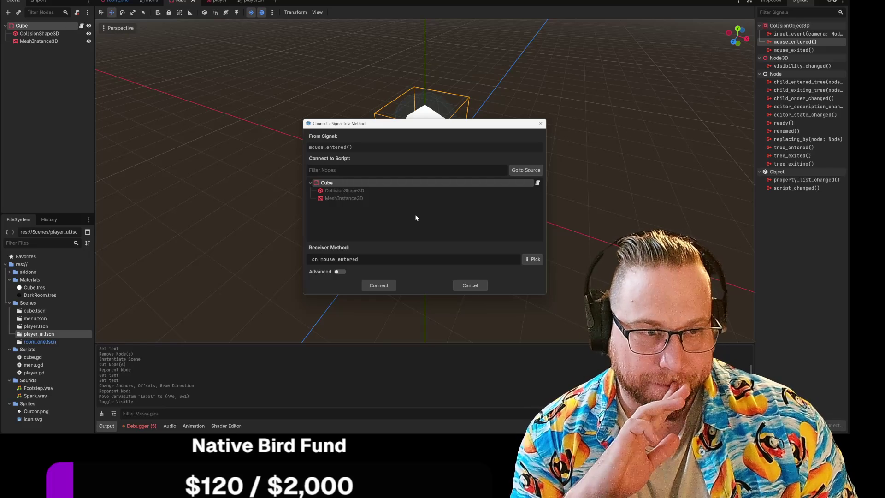
click(338, 272)
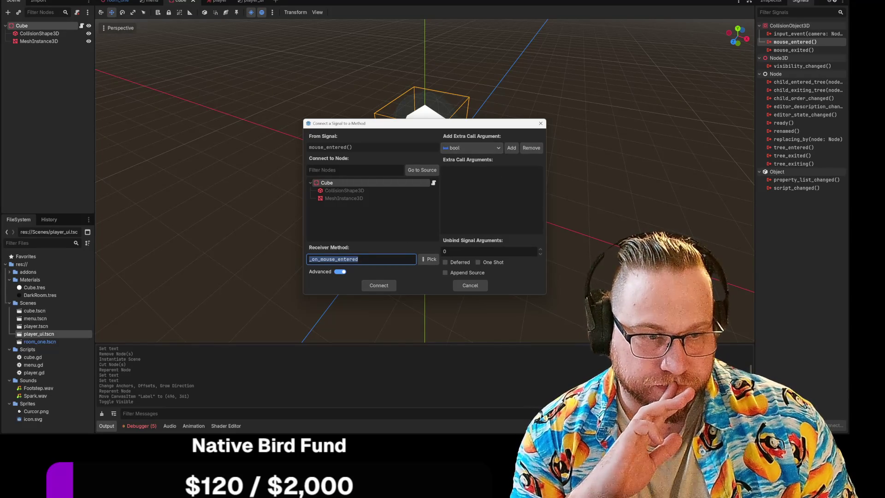
click(340, 272)
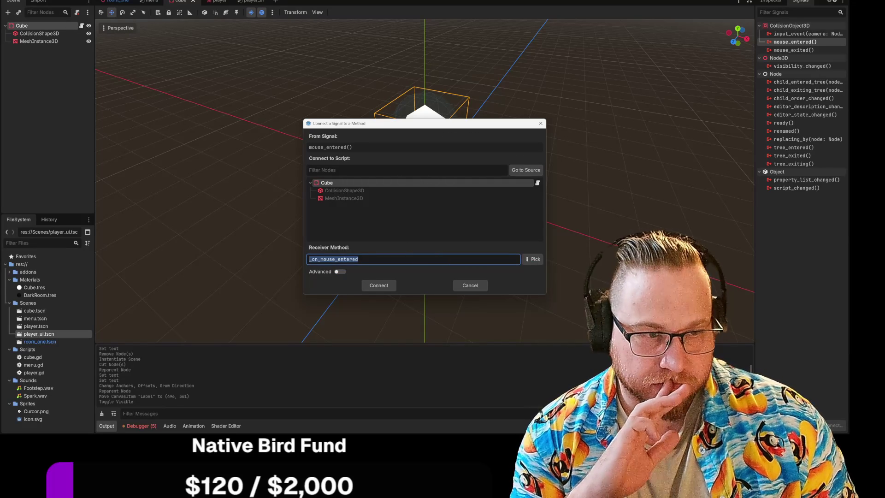
click(526, 224)
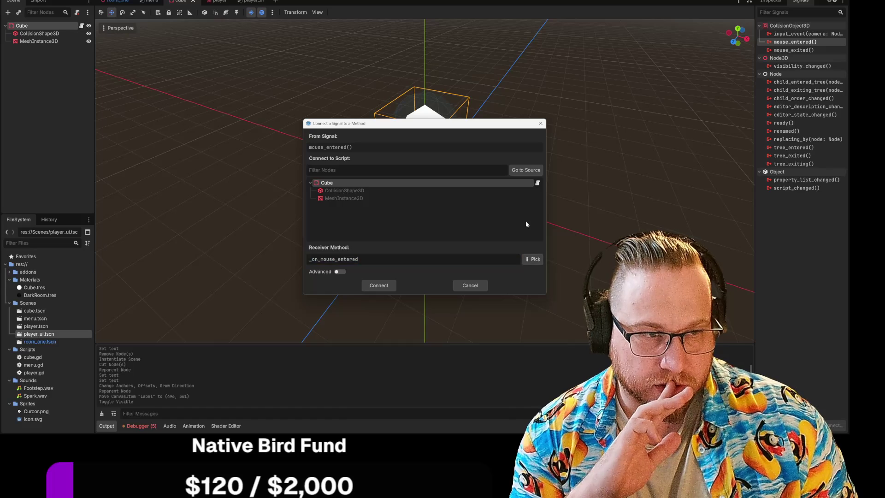
click(532, 259)
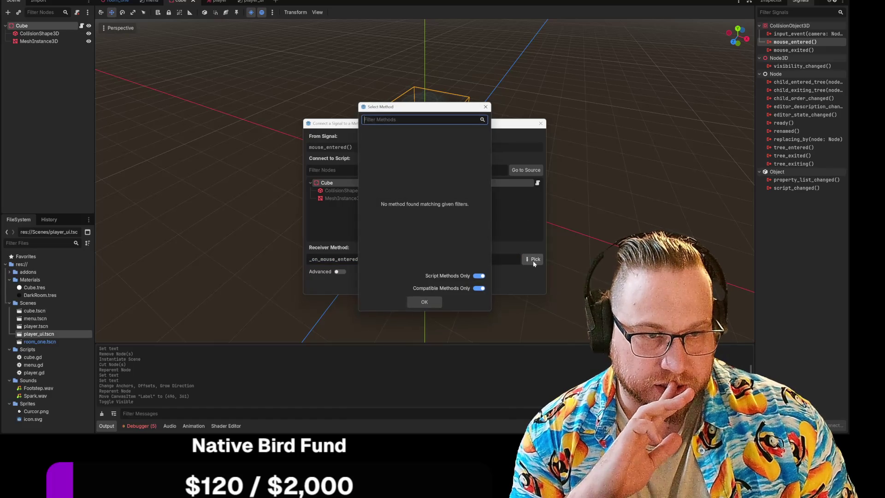
click(419, 301)
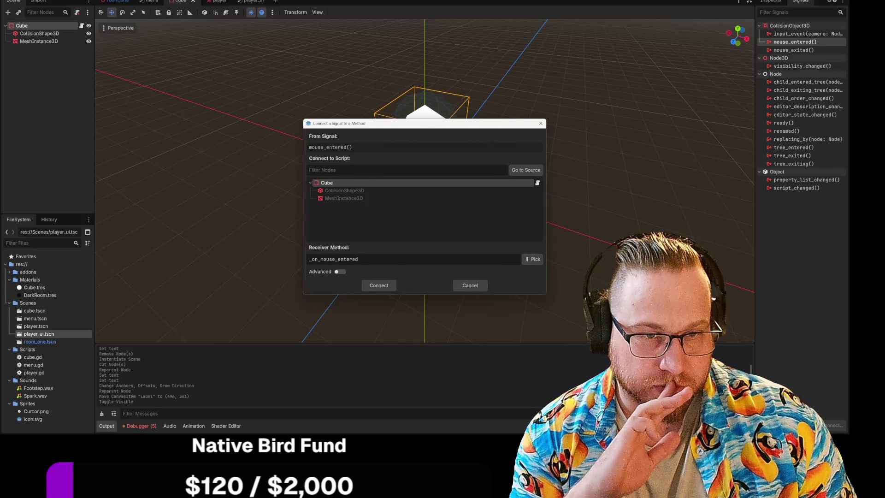
text(cu)
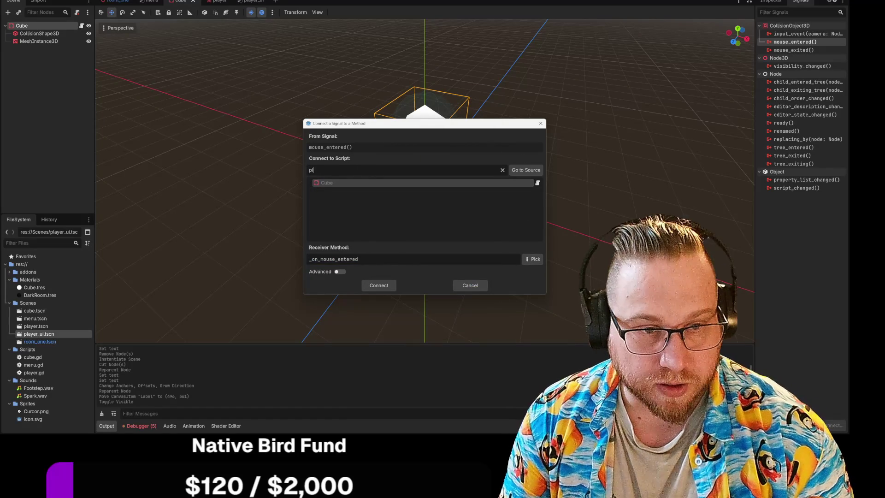
key(BackSpace)
key(BackSpace)
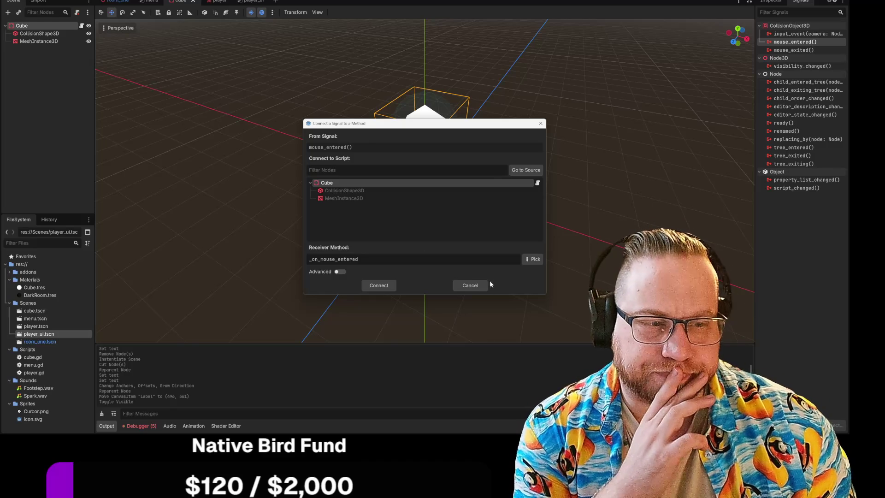
click(469, 285)
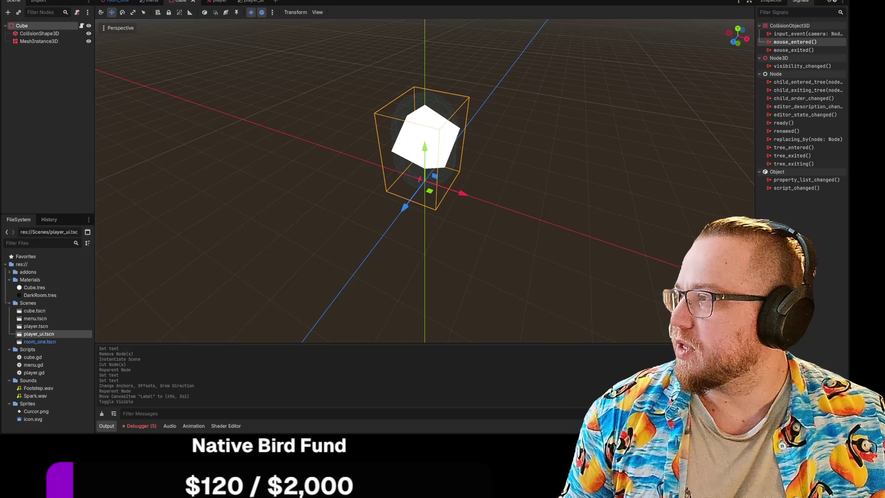
mouse_move(583, 212)
mouse_down()
mouse_move(514, 179)
mouse_move(415, 198)
mouse_move(496, 253)
mouse_move(551, 229)
mouse_move(472, 181)
mouse_up()
scroll(565, 177, up, 3)
mouse_move(567, 178)
mouse_down()
mouse_move(570, 198)
mouse_move(658, 211)
mouse_move(567, 224)
mouse_move(538, 244)
mouse_move(528, 196)
mouse_move(558, 199)
mouse_move(529, 229)
mouse_move(589, 186)
mouse_move(561, 197)
mouse_up()
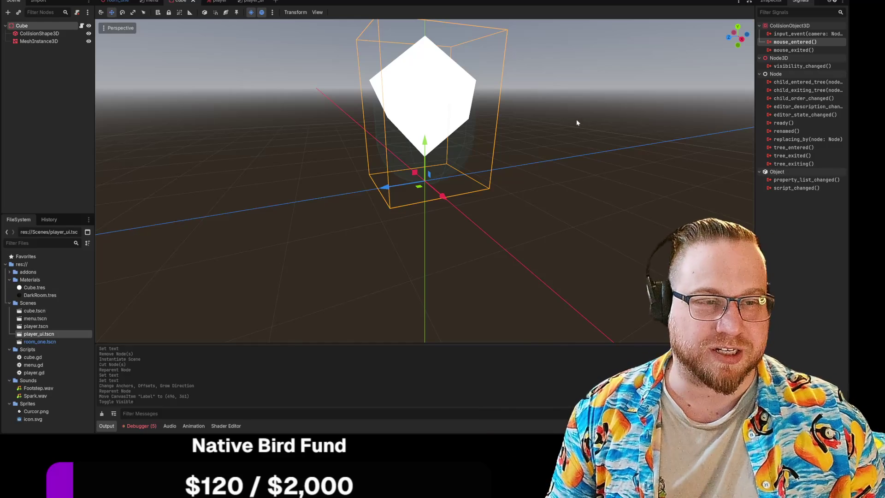
scroll(569, 150, down, 8)
scroll(555, 118, up, 10)
mouse_move(559, 110)
mouse_down()
mouse_move(563, 168)
mouse_move(580, 199)
mouse_move(565, 195)
mouse_move(558, 171)
mouse_move(508, 200)
mouse_move(474, 200)
mouse_move(561, 214)
mouse_move(595, 201)
mouse_move(541, 195)
mouse_move(553, 163)
mouse_move(594, 192)
mouse_move(553, 203)
mouse_up()
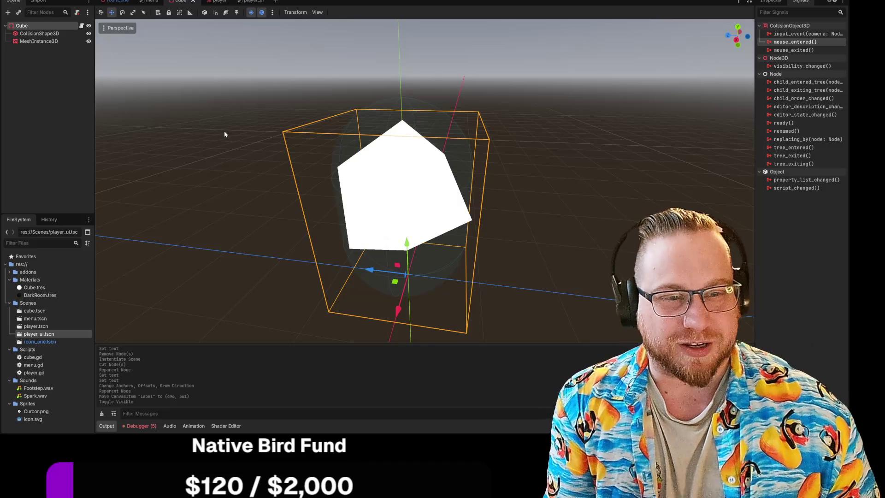
mouse_move(214, 90)
mouse_down()
mouse_move(203, 92)
mouse_move(187, 30)
mouse_up()
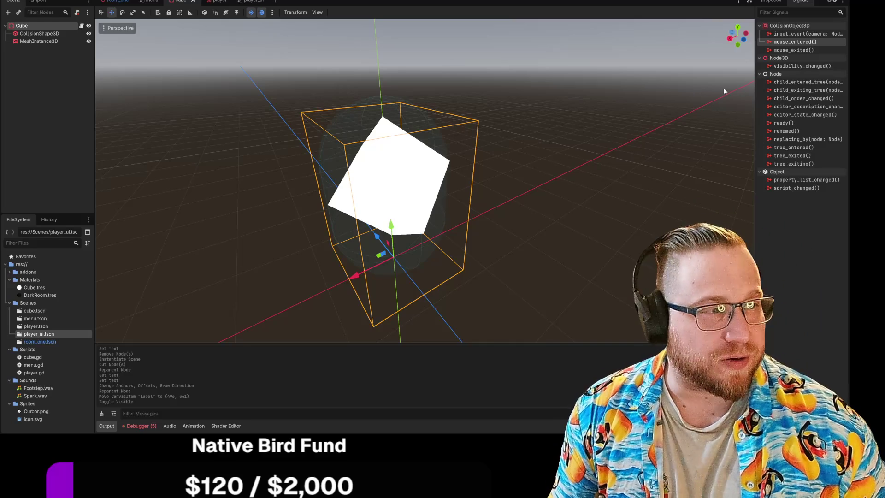
Step: Open the connection dialog for the Cube's mouse_entered signal, proposing receiver method _on_mouse_entered
double_click(801, 42)
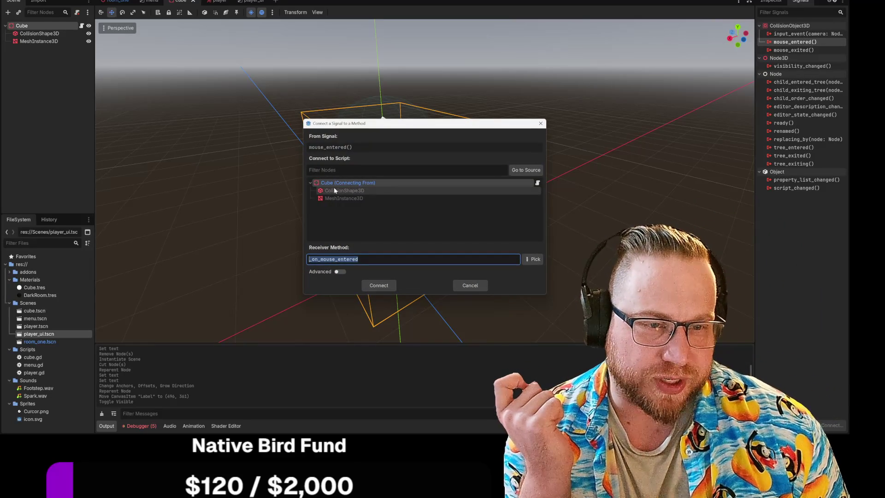
click(384, 205)
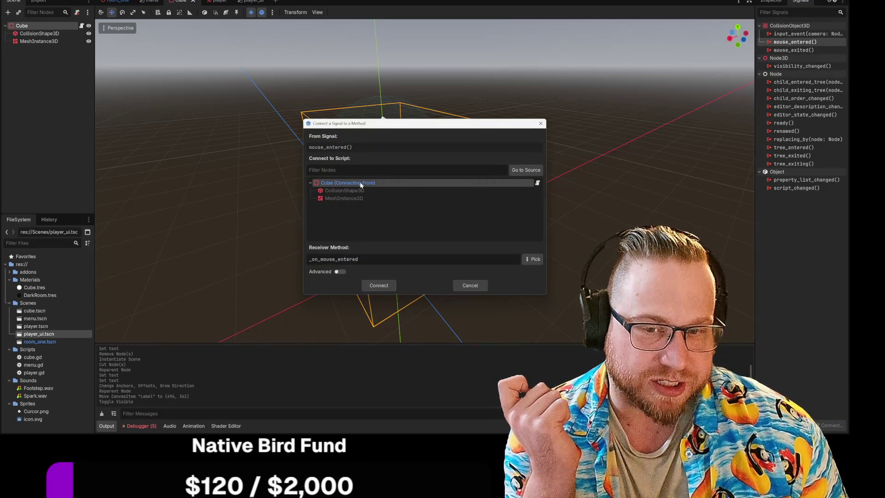
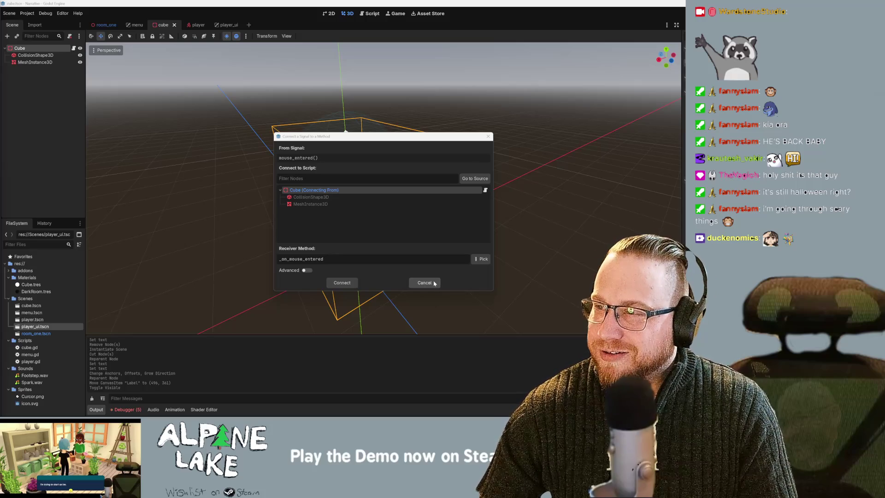
Step: Cancel the Cube's mouse_entered signal connection, view room_one's player.gd, then return to the cube scene
click(426, 283)
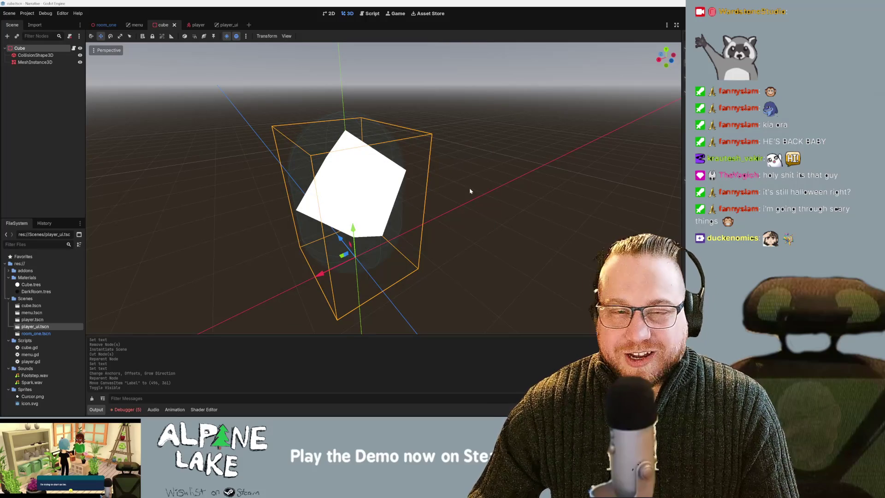
click(104, 26)
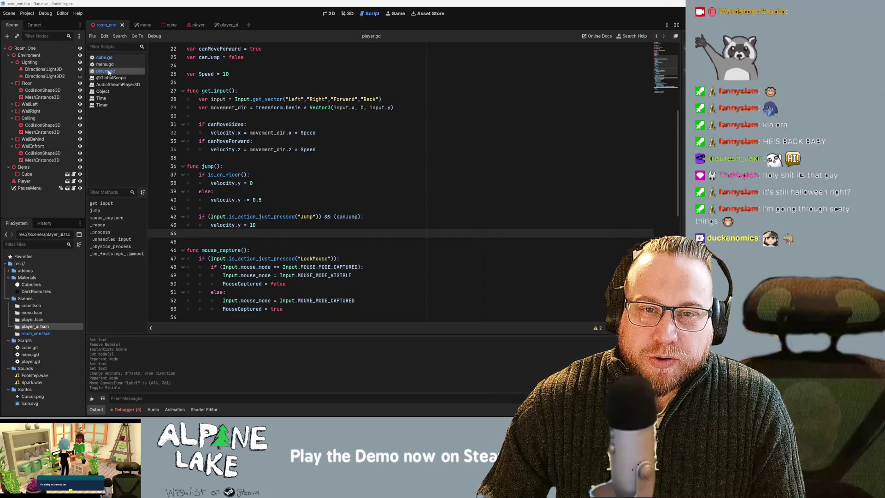
click(171, 25)
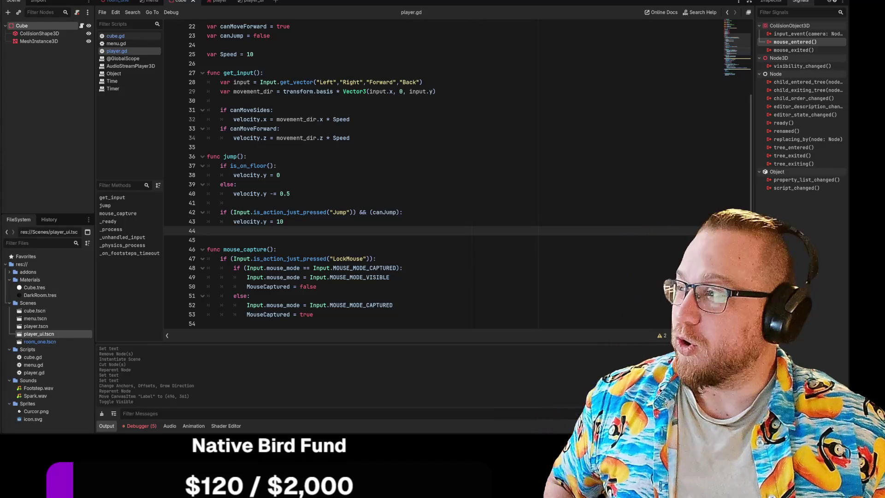
Step: Bring up the browser window showing the Twitch clip
key(alt+Tab)
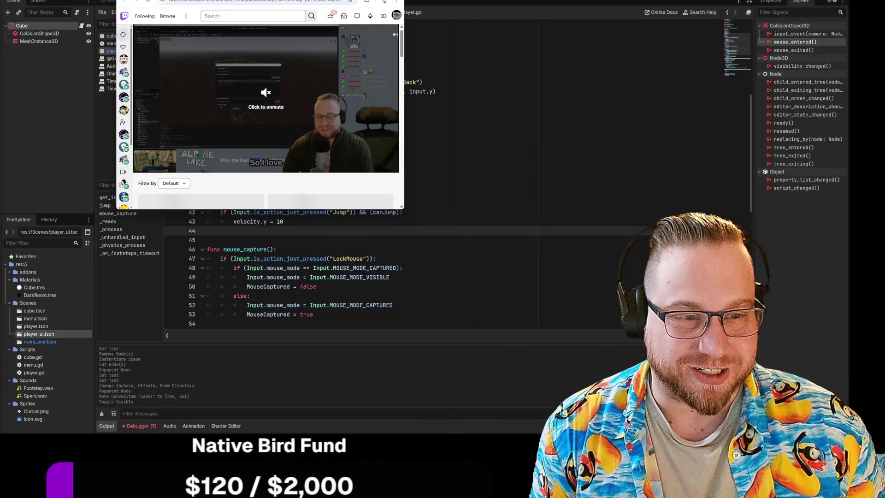
Step: Enlarge the browser window, unmute the Twitch clip, then open a blank new tab
mouse_move(402, 210)
mouse_down()
mouse_move(652, 296)
mouse_move(676, 323)
mouse_up()
click(182, 280)
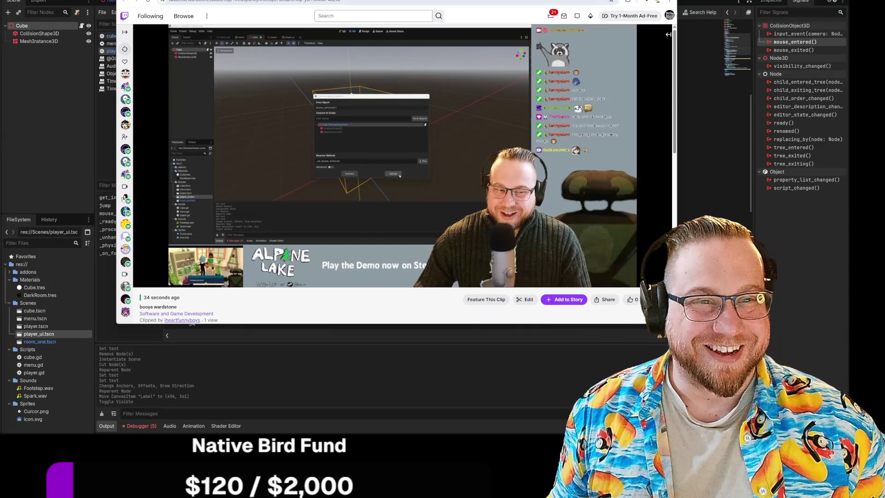
key(ctrl+t)
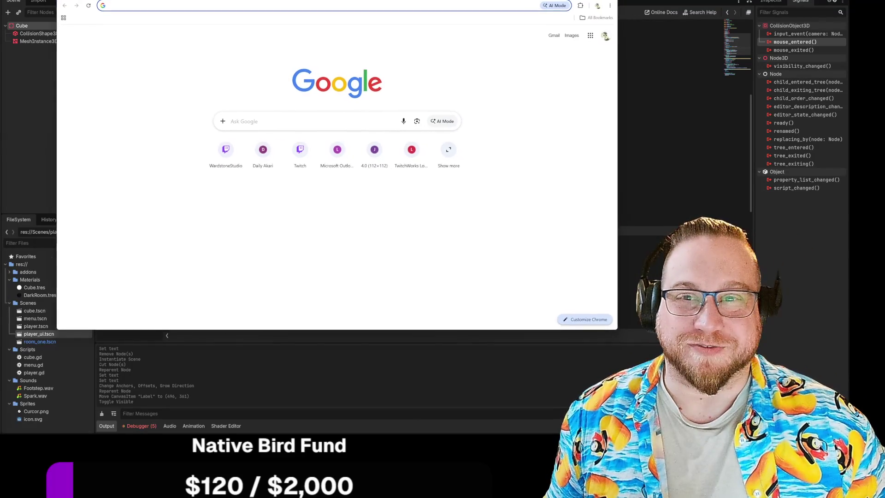
Step: Shrink the Chrome window, move it aside, and start a message in the live Twitch chat
drag(591, 327, 355, 280)
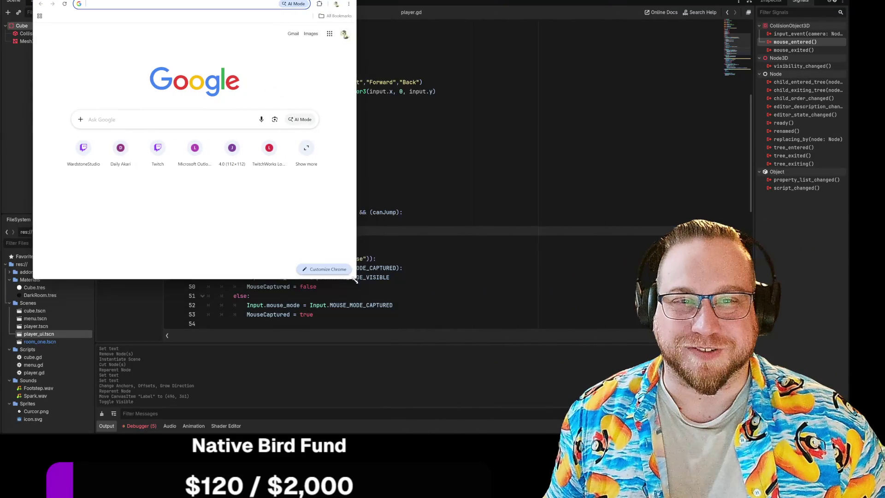
drag(230, 1, 0, 18)
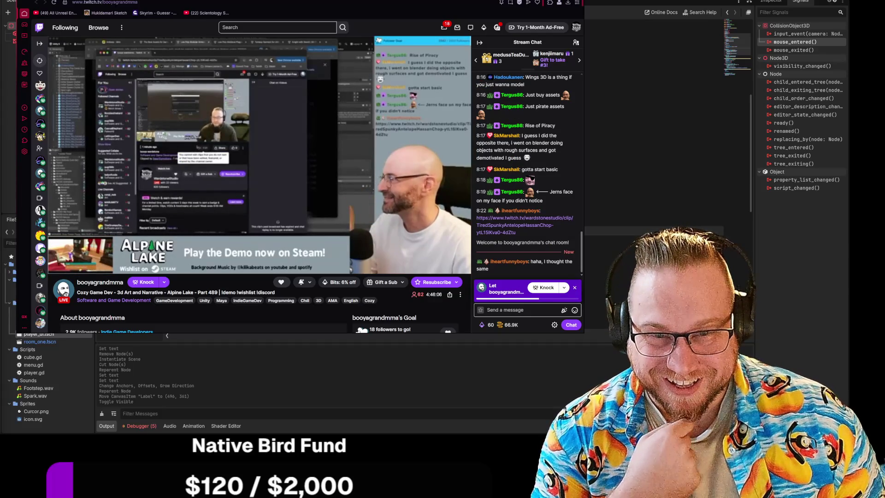
click(525, 310)
Step: Send the chat message 'That was like 3 mins ago yea' and dismiss the banner
text(That was like 3 min)
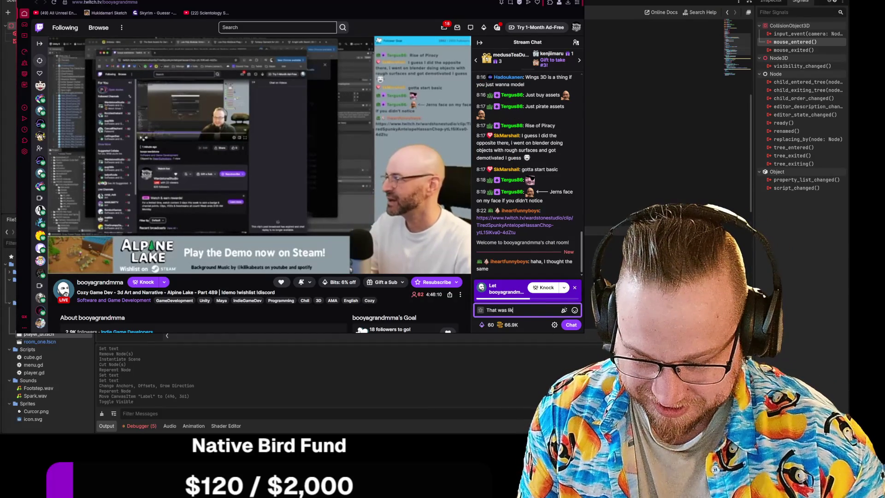
text(s ago yea)
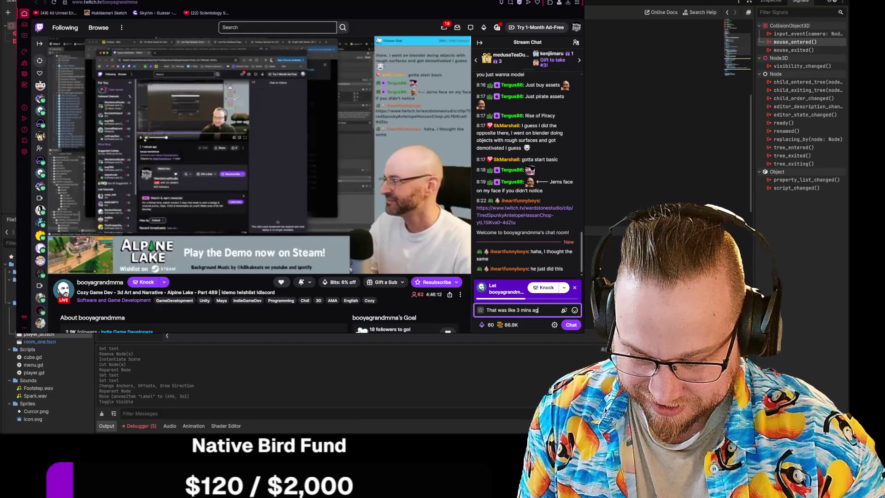
key(Return)
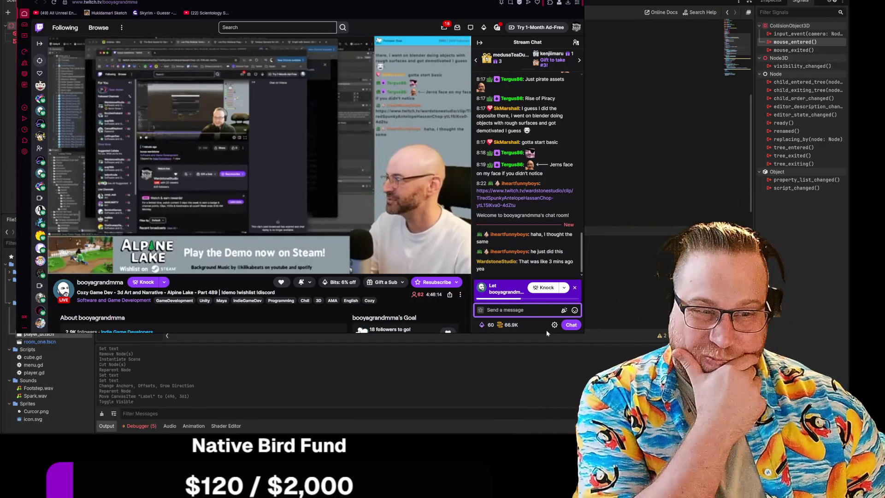
click(574, 287)
Step: Post a gigantified heart emote via Power-ups, then shrink the browser window
click(503, 325)
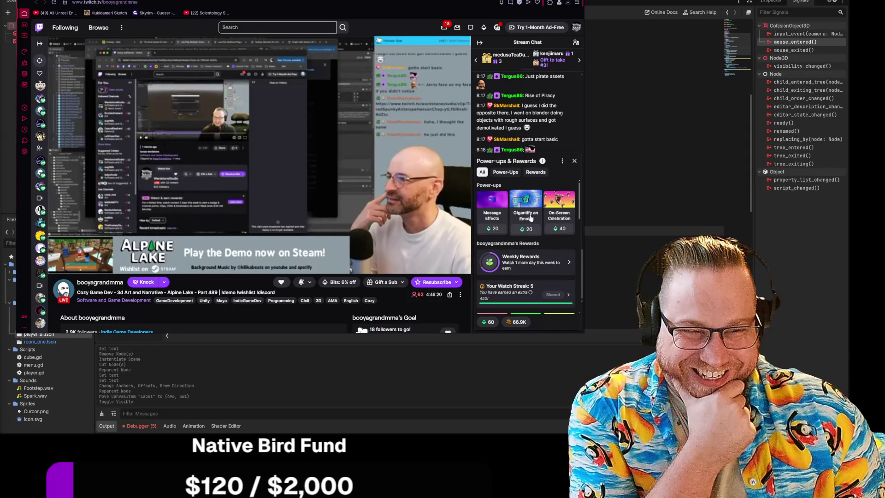
click(530, 204)
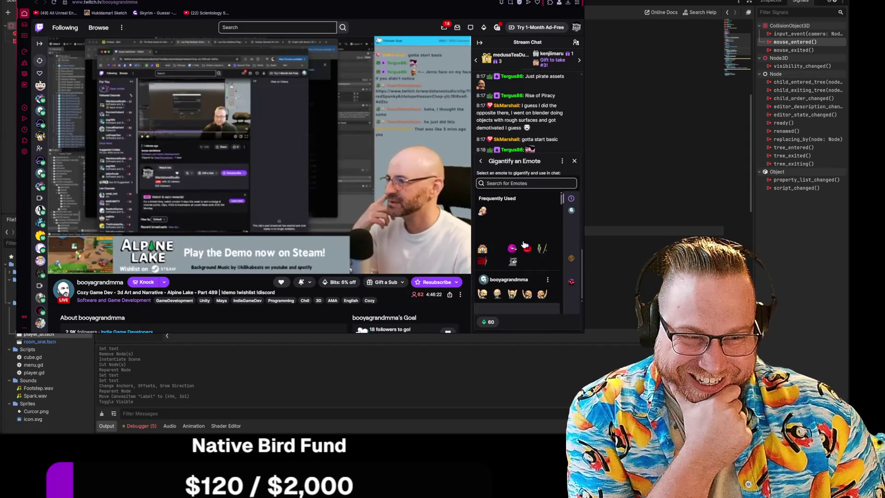
click(528, 213)
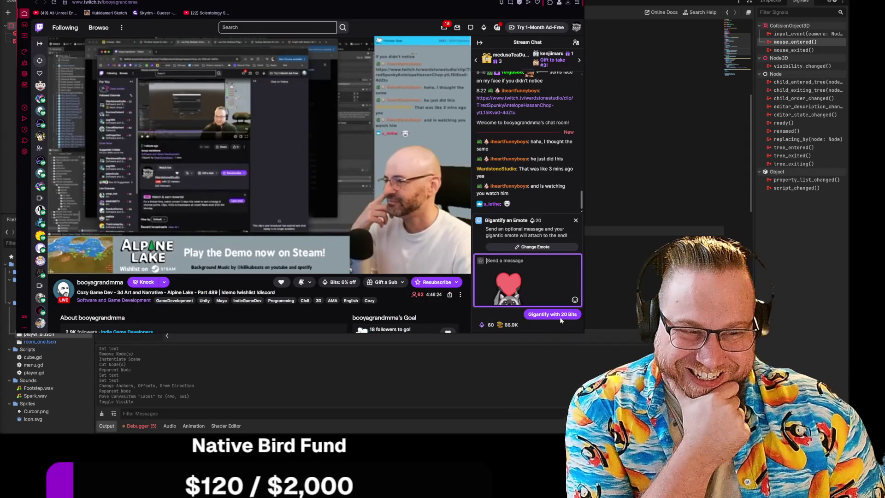
click(560, 318)
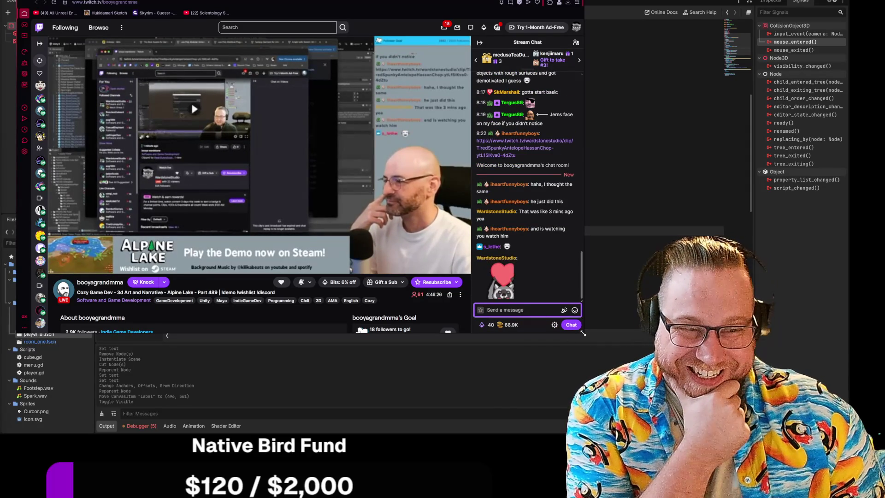
drag(583, 333, 350, 228)
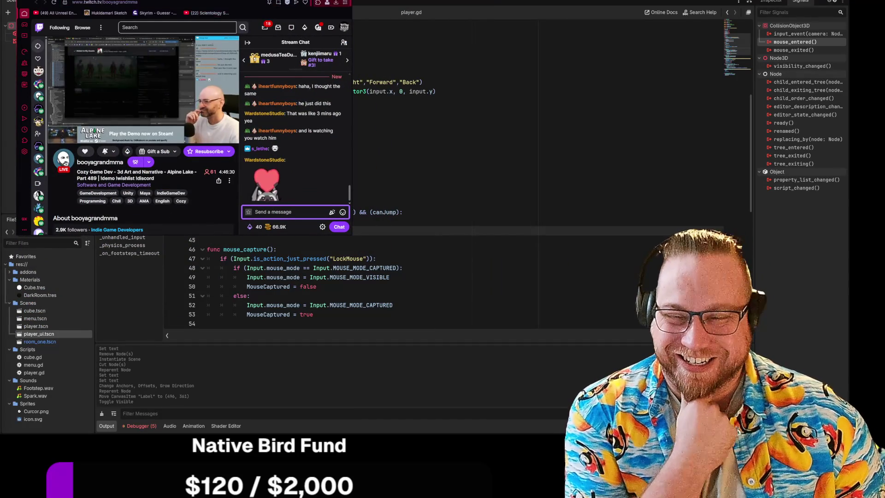
Step: Delete the empty line 44 so func mouse_capture() starts at line 45 in player.gd
key(alt+Tab)
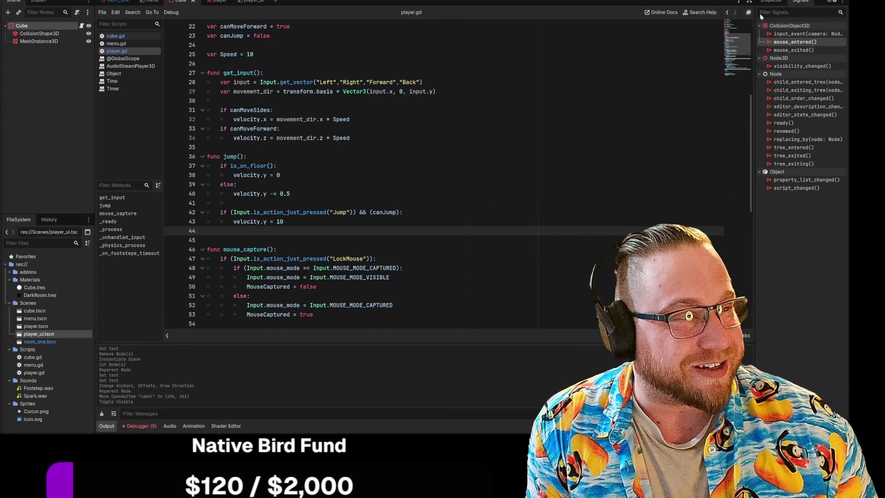
click(771, 2)
click(793, 2)
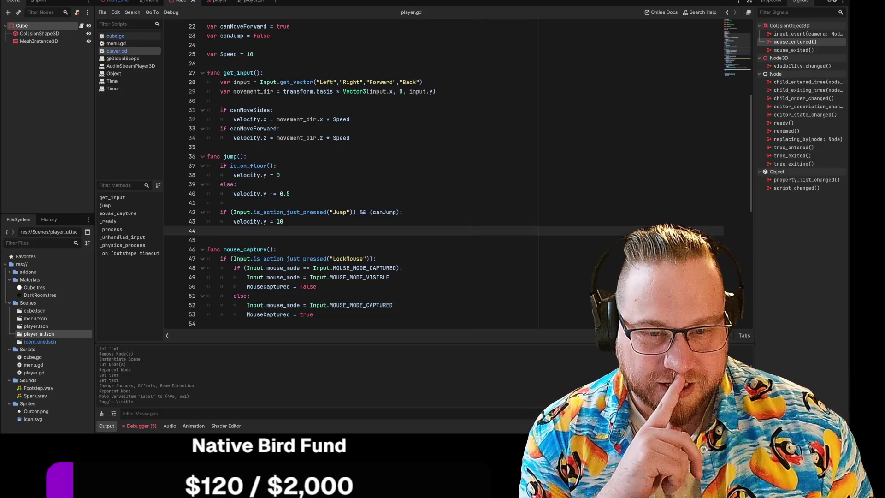
key(BackSpace)
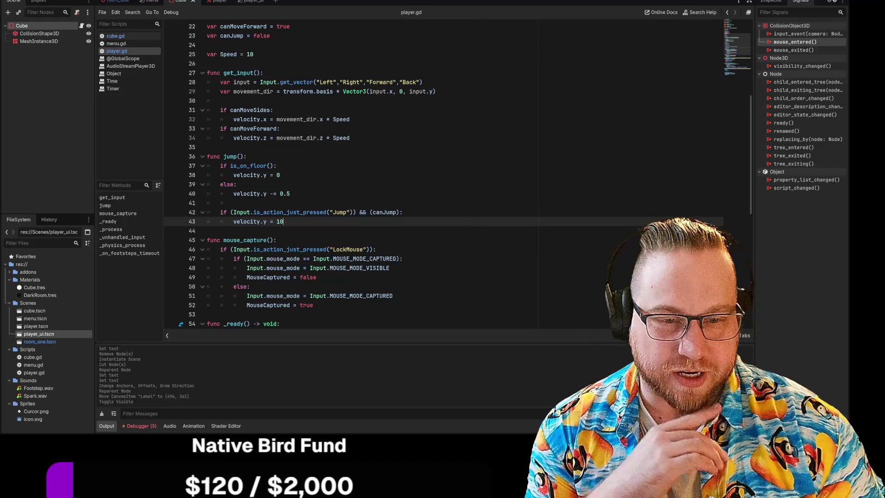
Step: Remove the surplus blank line above func _on_footsteps_timeout() at line 80, then save player.gd
scroll(442, 175, down, 4)
scroll(443, 175, down, 6)
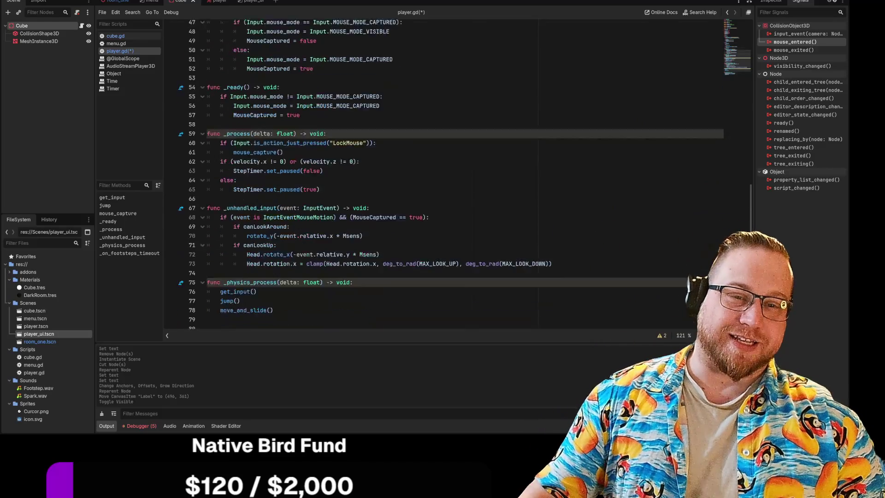
click(207, 277)
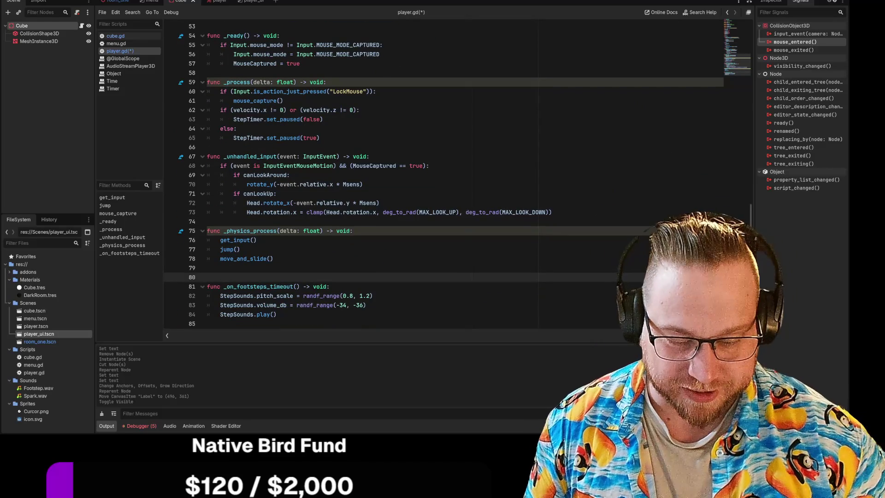
key(BackSpace)
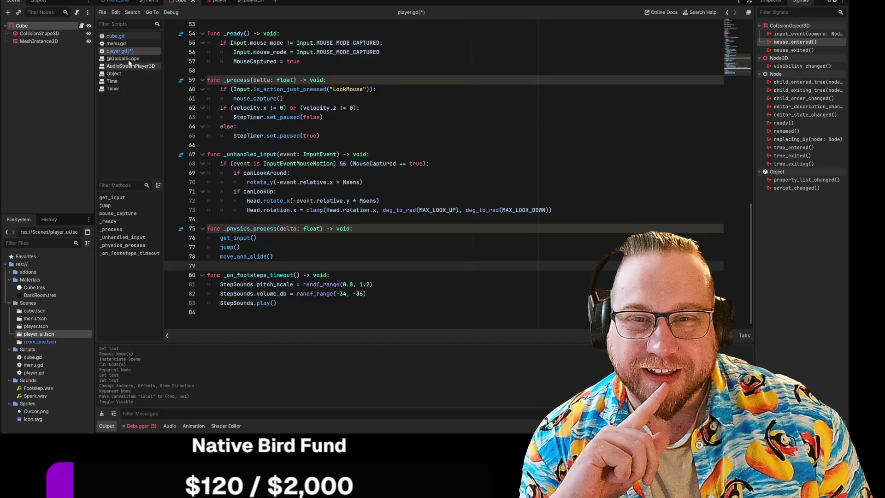
right_click(121, 52)
click(134, 57)
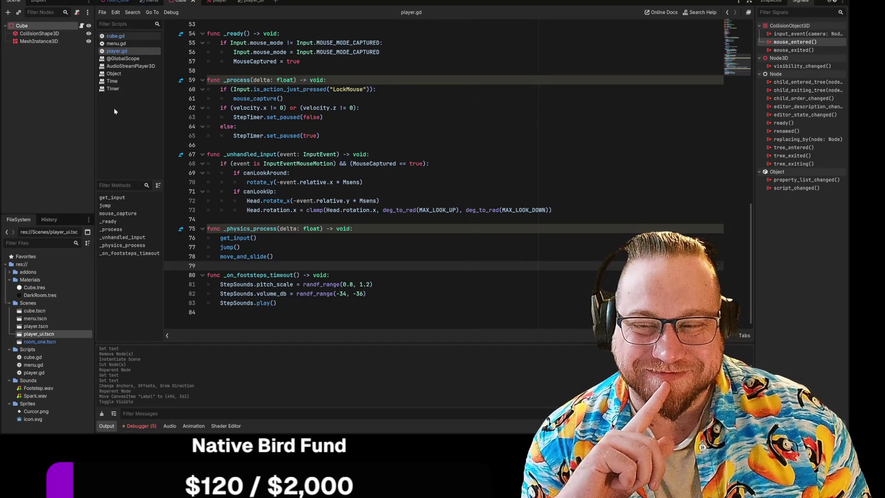